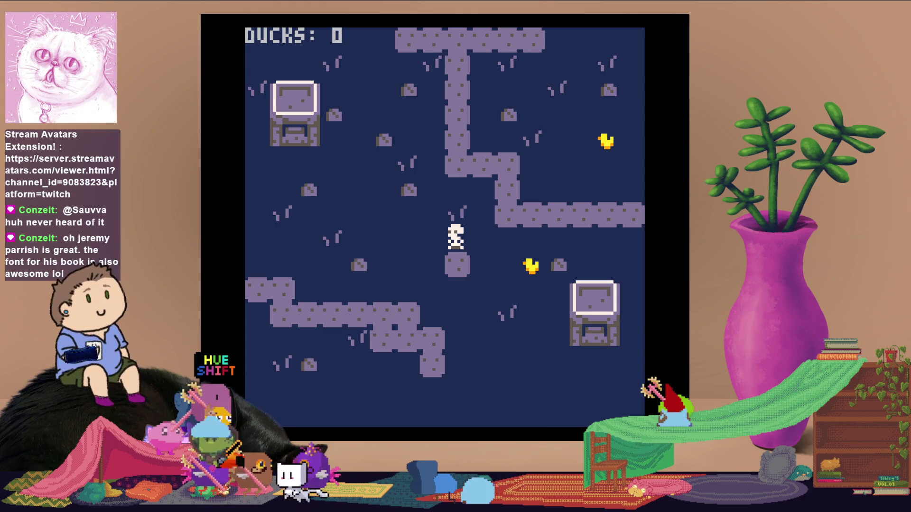
Stop the running game and return to the code editor showing _init and _update
{"action": "key", "text": "Escape"}
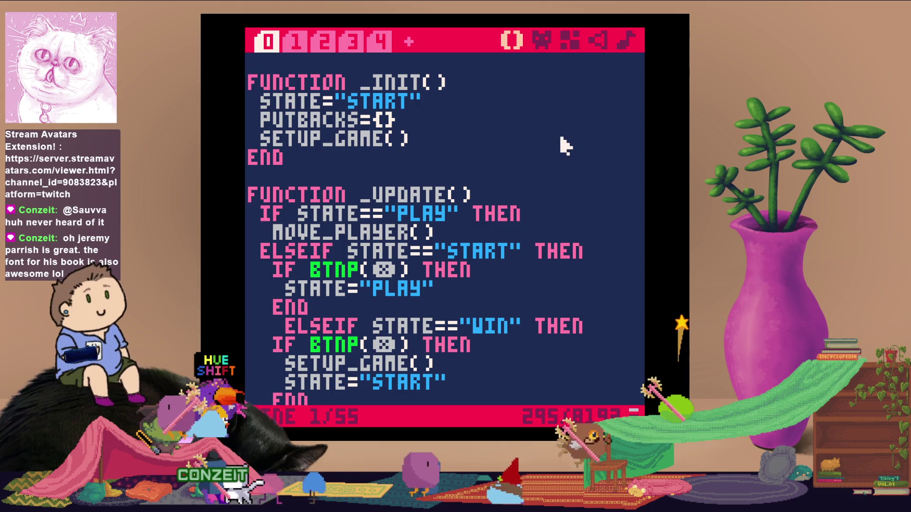
Review tab 0's _init, _update and _draw code, then switch to tab 4's move_player section
{"action": "scroll", "coordinate": [566, 146], "scroll_direction": "down", "scroll_amount": 2}
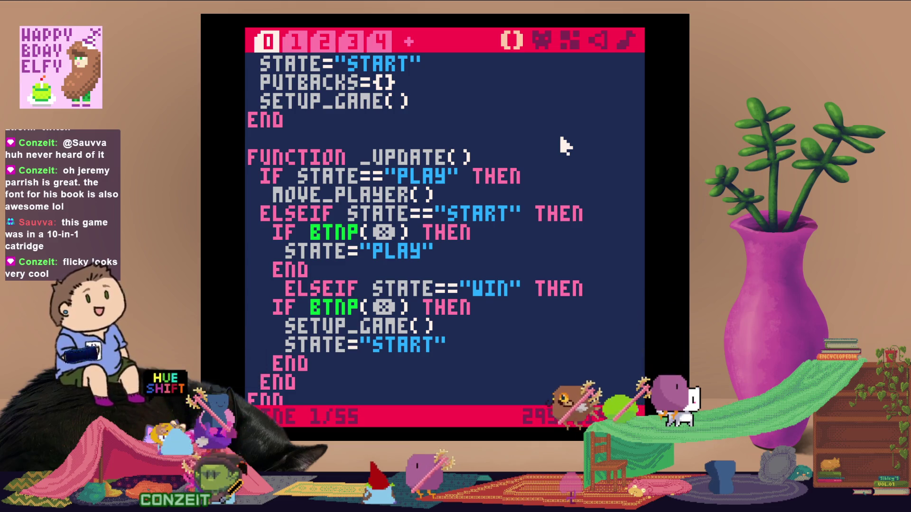
{"action": "scroll", "coordinate": [564, 144], "scroll_direction": "down", "scroll_amount": 2}
{"action": "scroll", "coordinate": [561, 138], "scroll_direction": "down", "scroll_amount": 3}
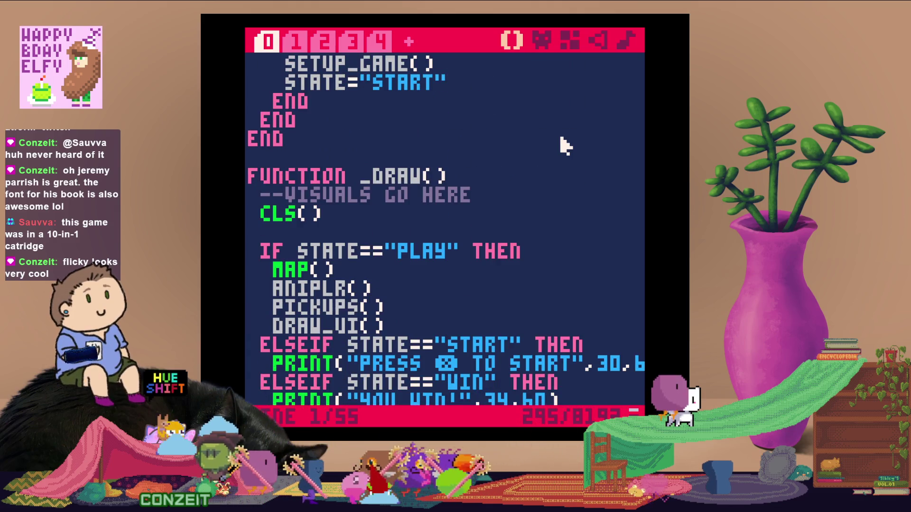
{"action": "scroll", "coordinate": [565, 145], "scroll_direction": "down", "scroll_amount": 2}
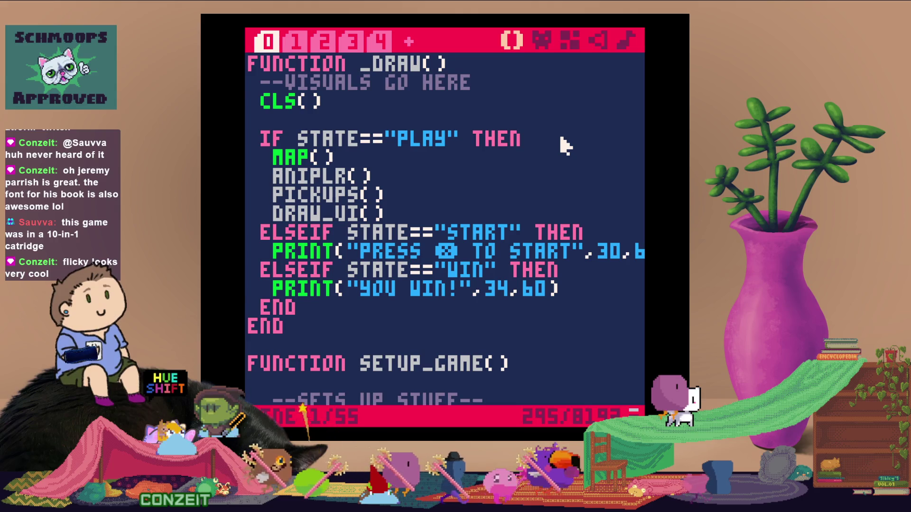
{"action": "scroll", "coordinate": [564, 145], "scroll_direction": "down", "scroll_amount": 1}
{"action": "scroll", "coordinate": [565, 145], "scroll_direction": "down", "scroll_amount": 2}
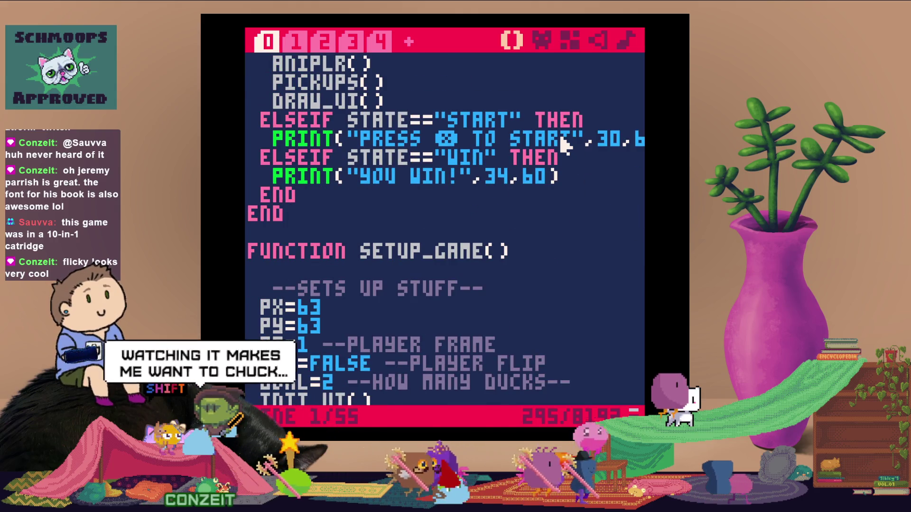
{"action": "scroll", "coordinate": [565, 145], "scroll_direction": "up", "scroll_amount": 10}
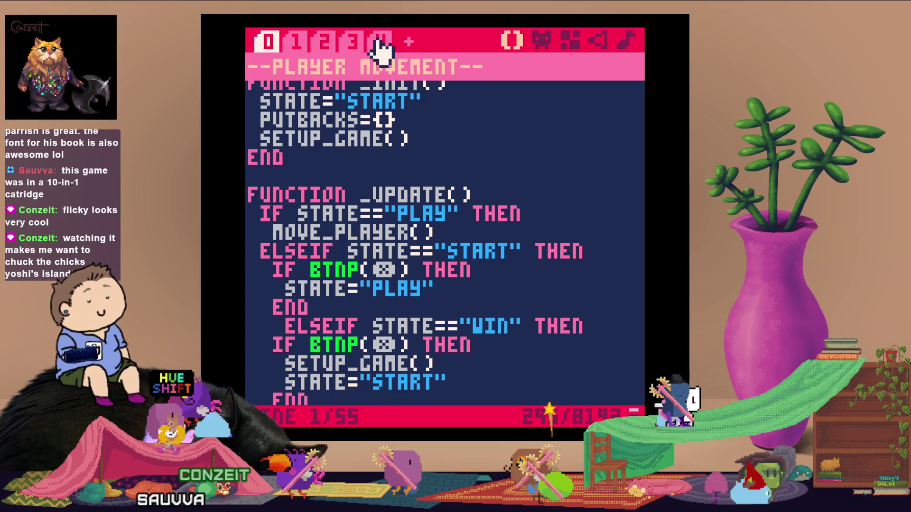
{"action": "left_click", "coordinate": [381, 41]}
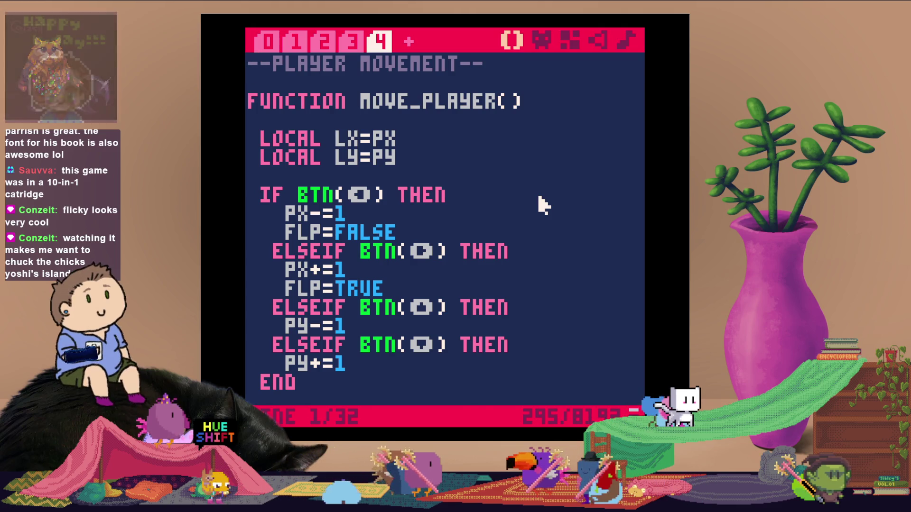
Read move_player down to the flag-0 FGET/MGET collision check, then open sprite 001
{"action": "scroll", "coordinate": [543, 205], "scroll_direction": "down", "scroll_amount": 3}
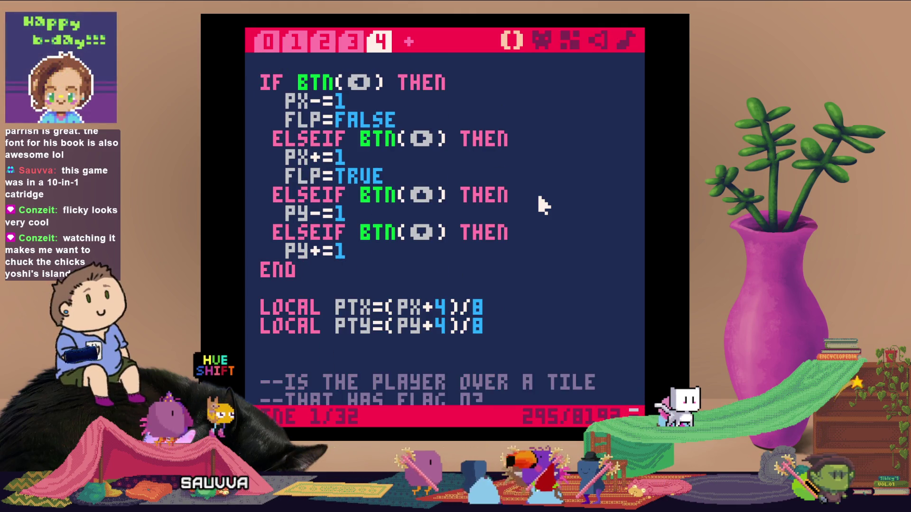
{"action": "scroll", "coordinate": [543, 205], "scroll_direction": "down", "scroll_amount": 1}
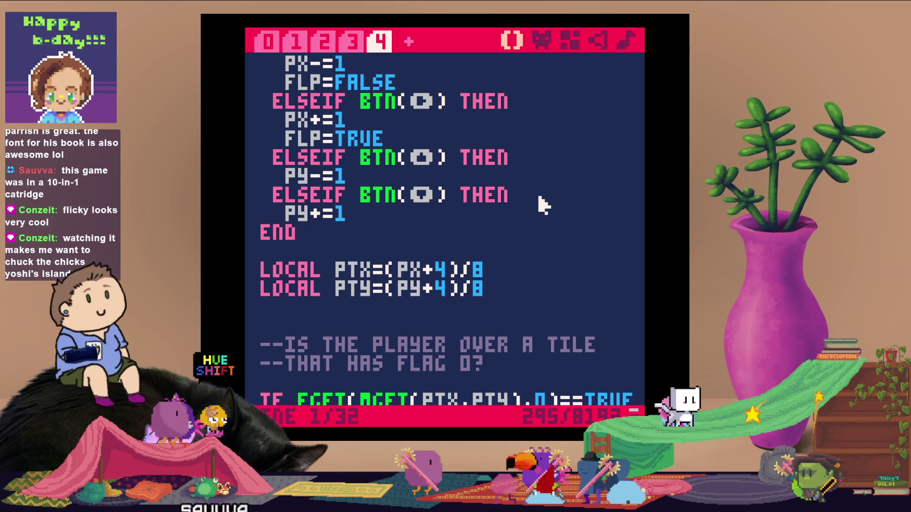
{"action": "scroll", "coordinate": [543, 205], "scroll_direction": "down", "scroll_amount": 1}
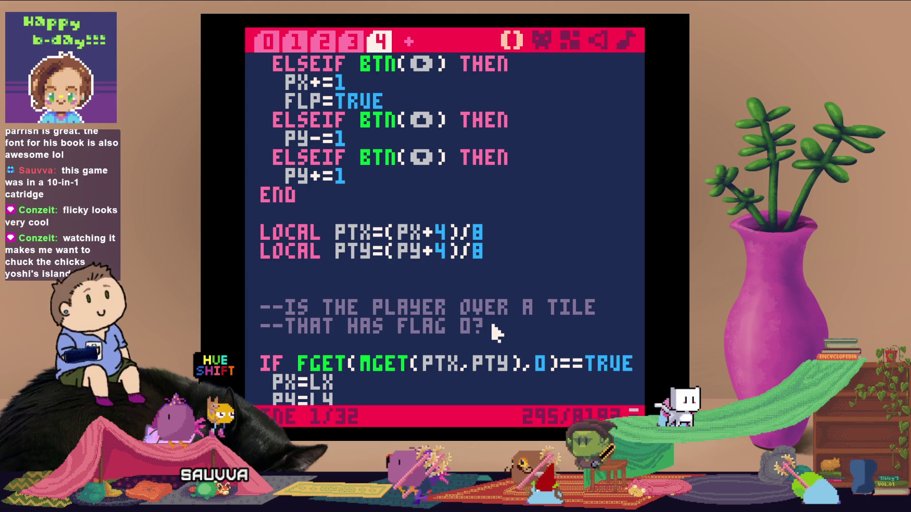
{"action": "scroll", "coordinate": [401, 340], "scroll_direction": "down", "scroll_amount": 4}
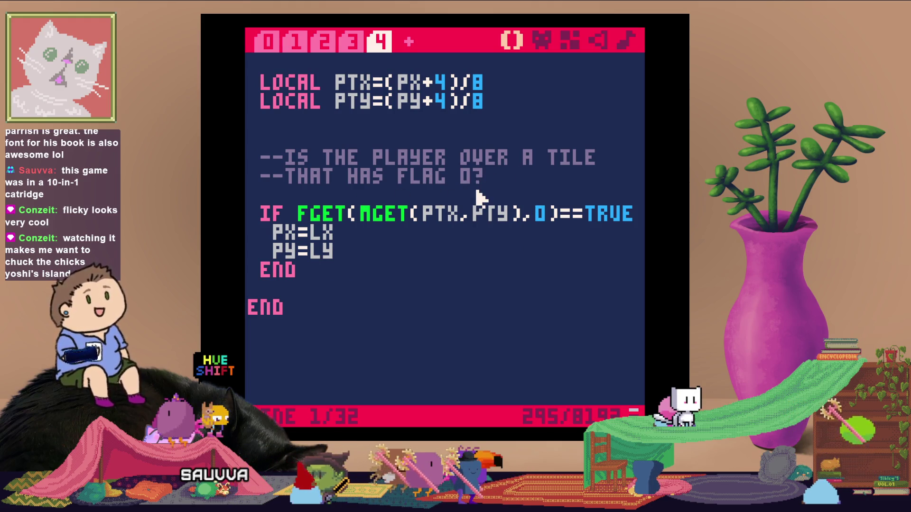
{"action": "left_click", "coordinate": [543, 40]}
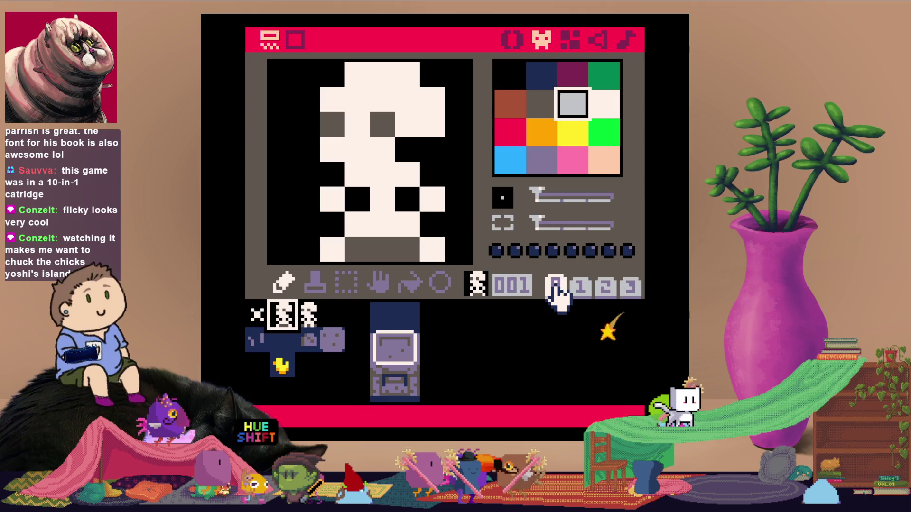
{"action": "left_click", "coordinate": [333, 342]}
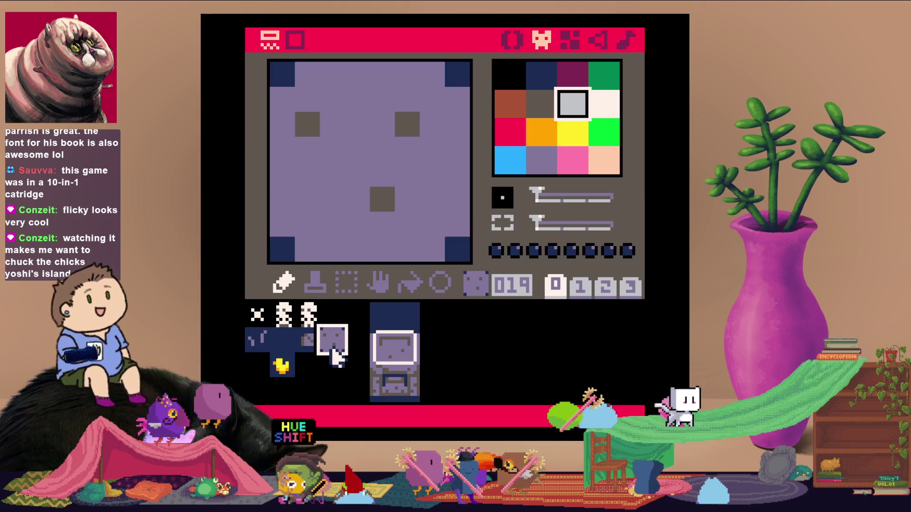
{"action": "left_click", "coordinate": [308, 339]}
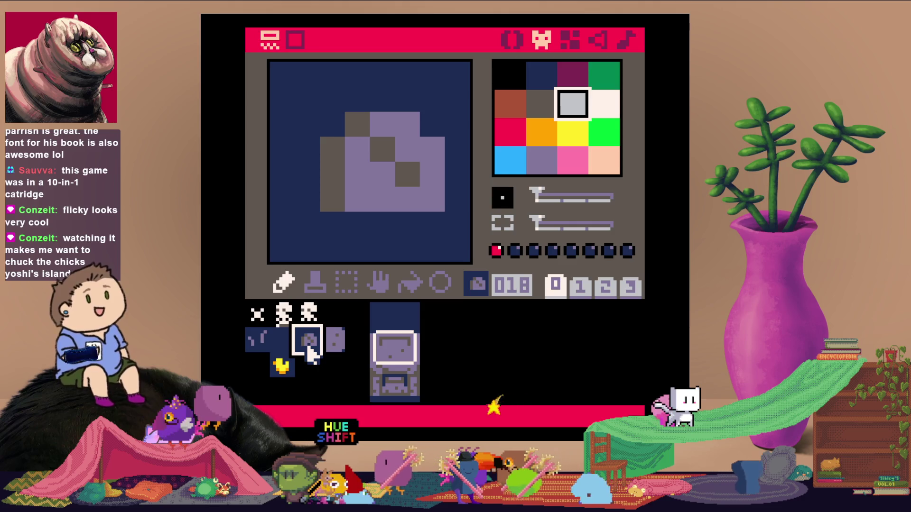
{"action": "left_click", "coordinate": [309, 314]}
{"action": "left_click", "coordinate": [282, 365]}
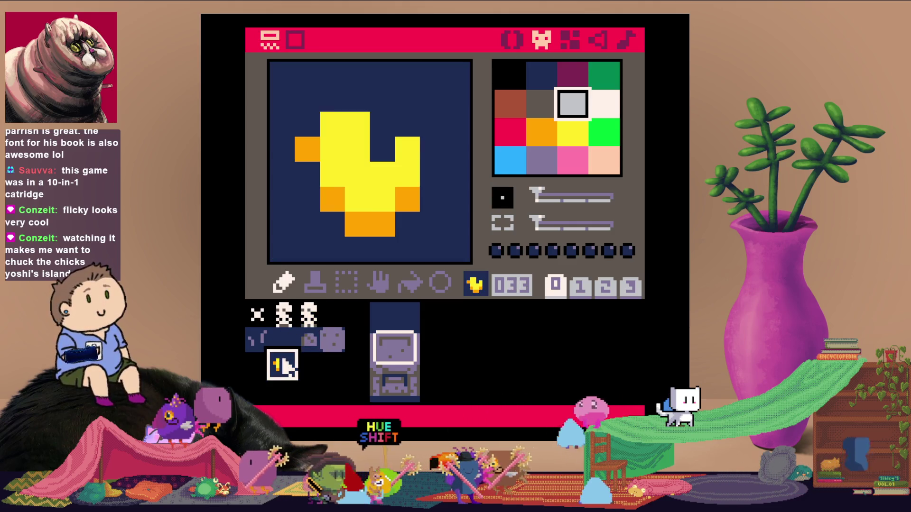
{"action": "left_click", "coordinate": [283, 314]}
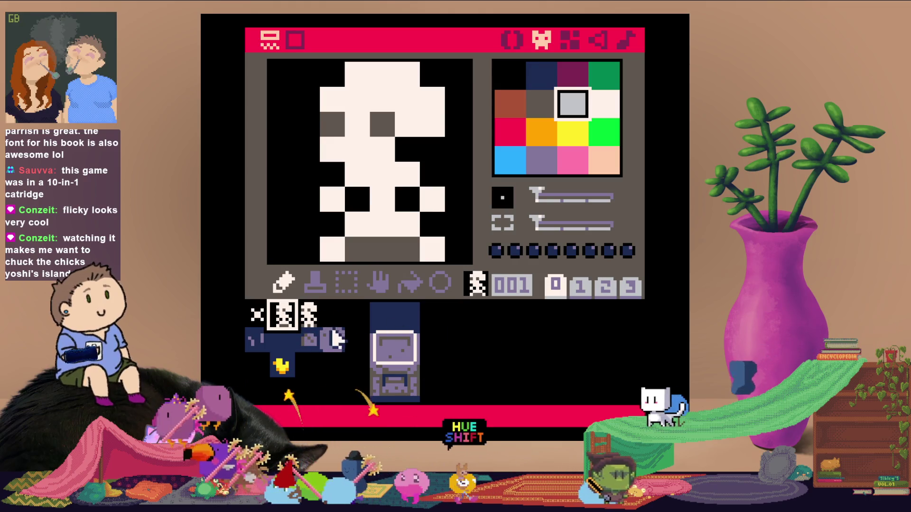
{"action": "left_click", "coordinate": [309, 314]}
{"action": "left_click", "coordinate": [404, 350]}
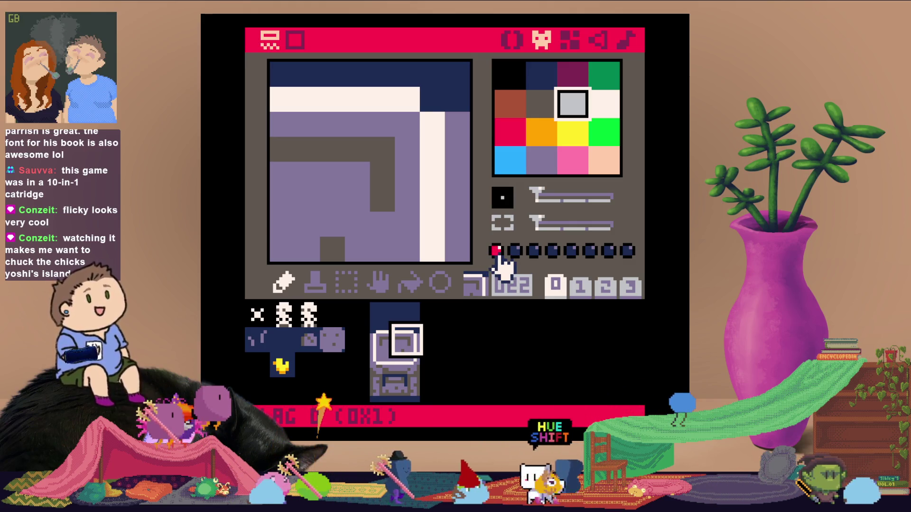
{"action": "left_click", "coordinate": [306, 340]}
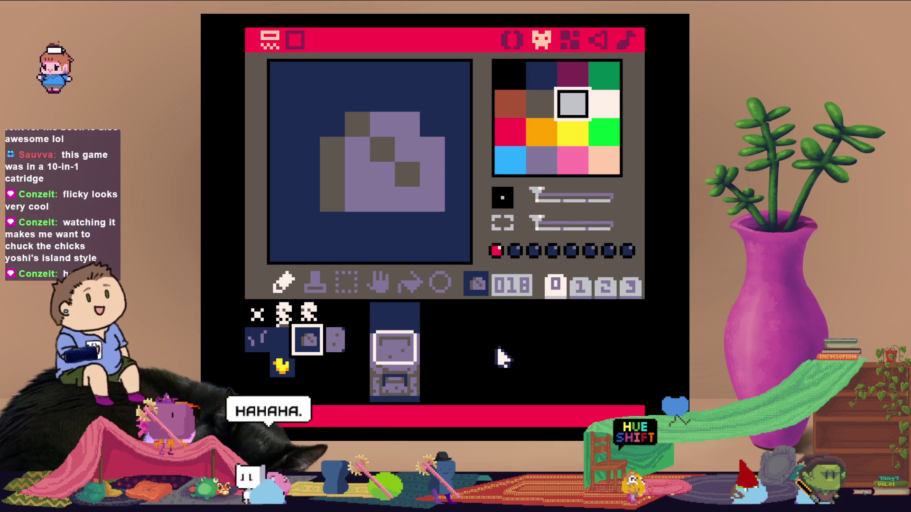
{"action": "left_click", "coordinate": [278, 350]}
{"action": "left_click", "coordinate": [260, 346]}
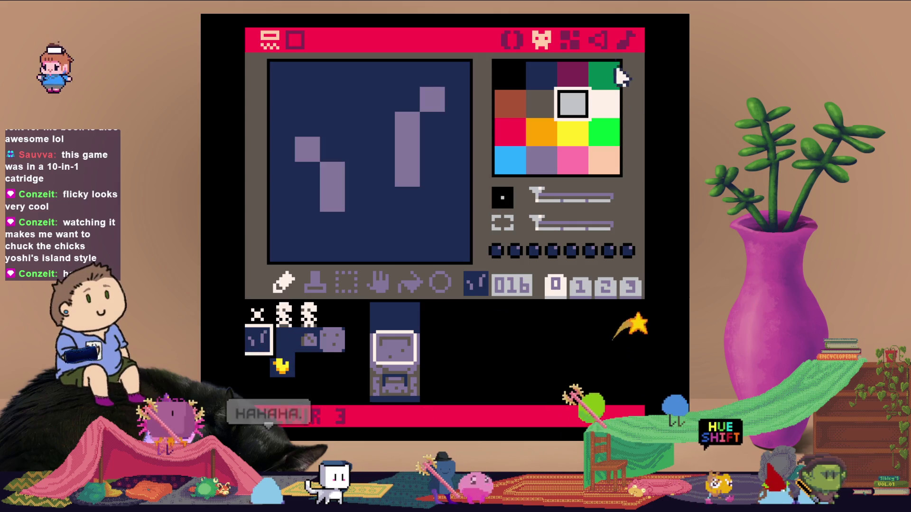
{"action": "left_click", "coordinate": [568, 40]}
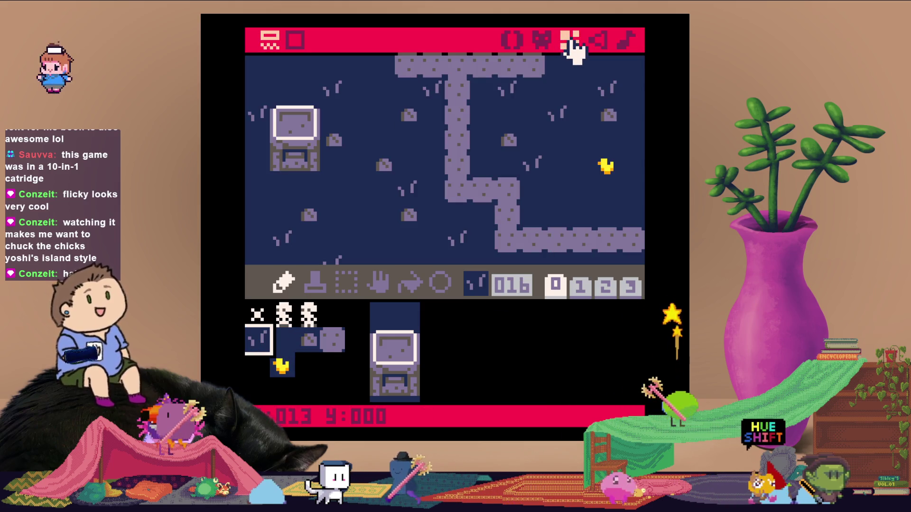
{"action": "left_click", "coordinate": [541, 40]}
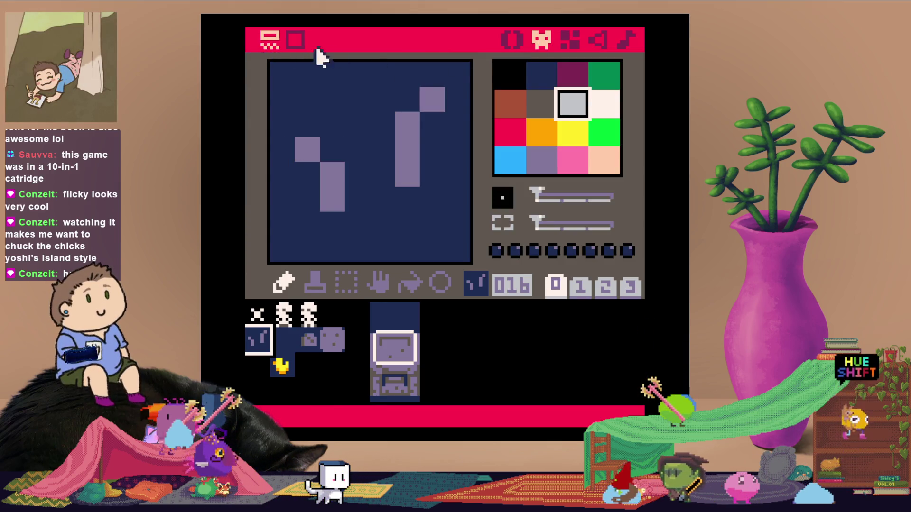
{"action": "left_click", "coordinate": [506, 44]}
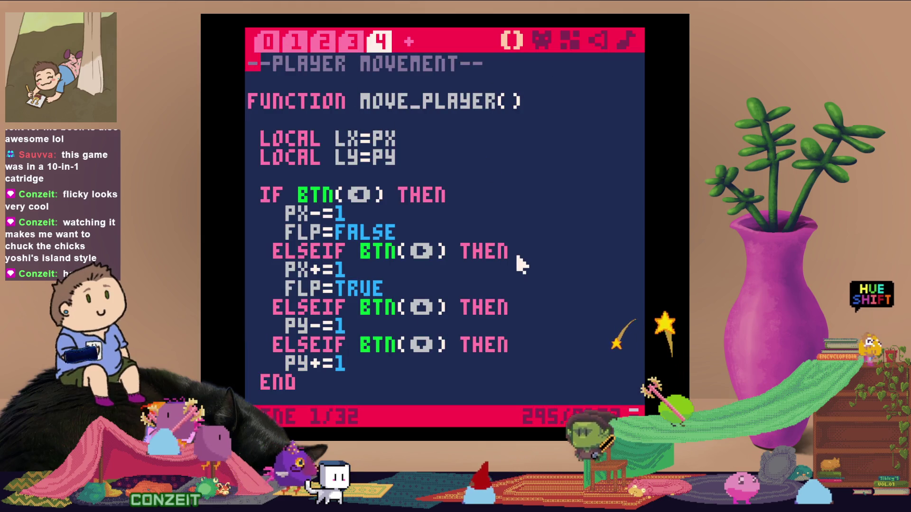
Run the cart, start with X, walk the player right and back left, then stop
{"action": "key", "text": "ctrl+r"}
{"action": "key", "text": "x"}
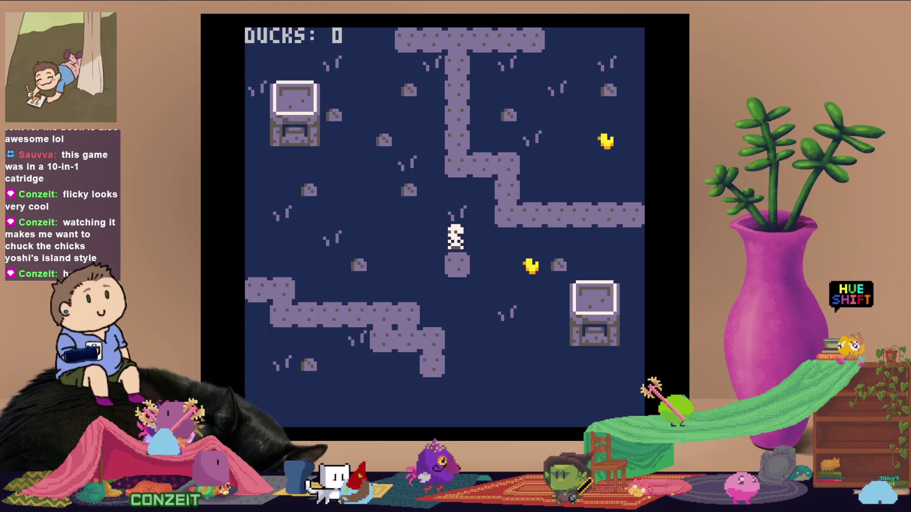
{"action": "key", "text": "Right"}
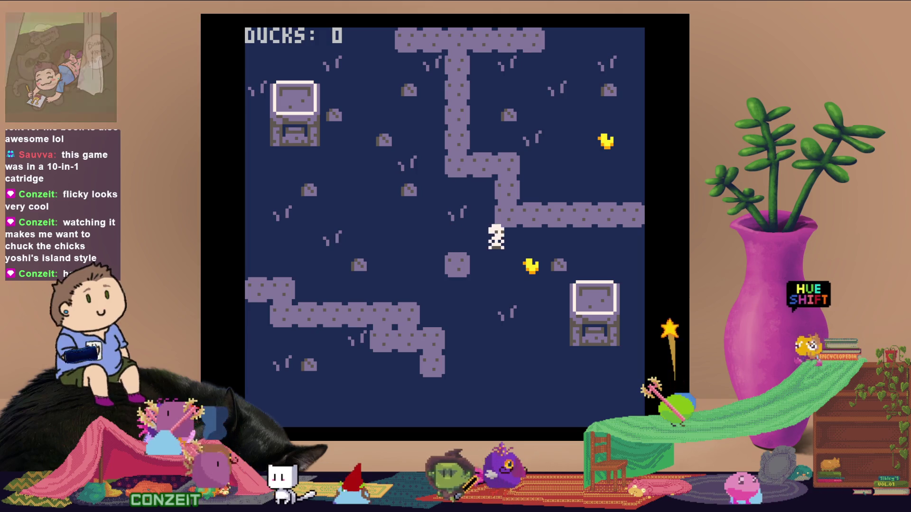
{"action": "key", "text": "Right"}
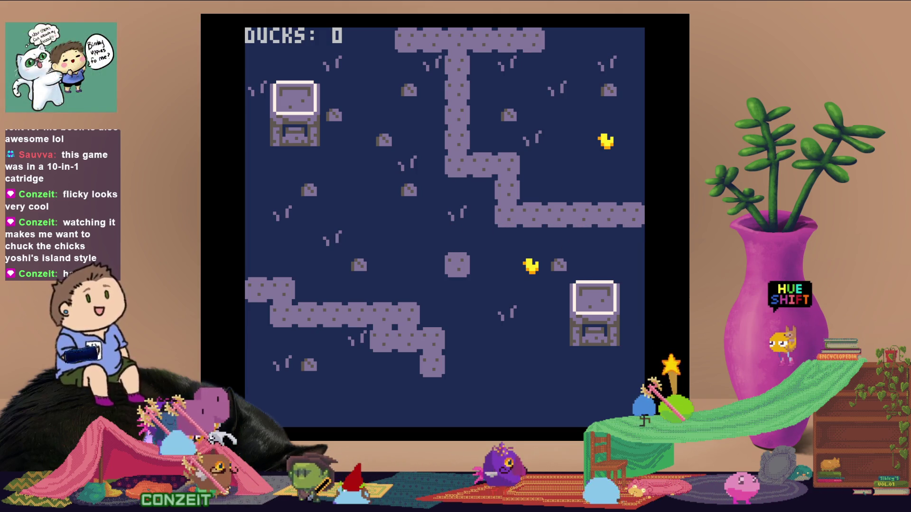
{"action": "key", "text": "Left"}
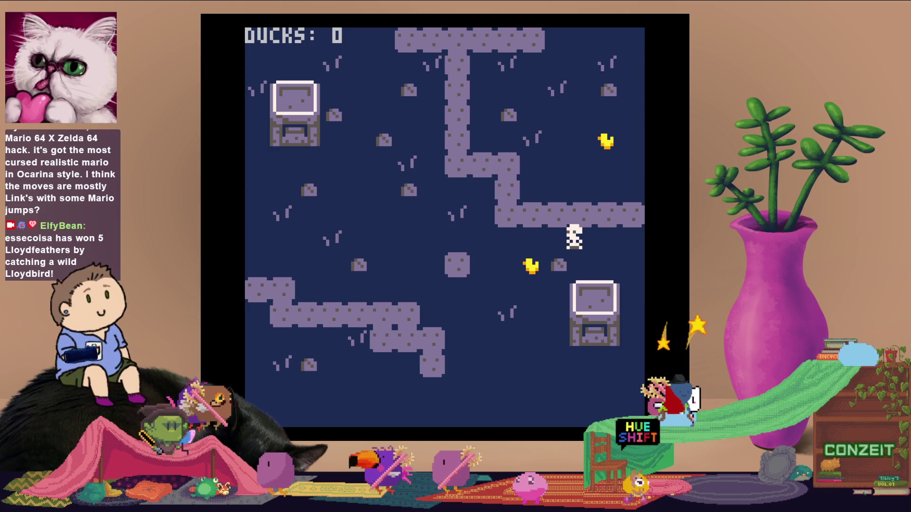
{"action": "key", "text": "Escape"}
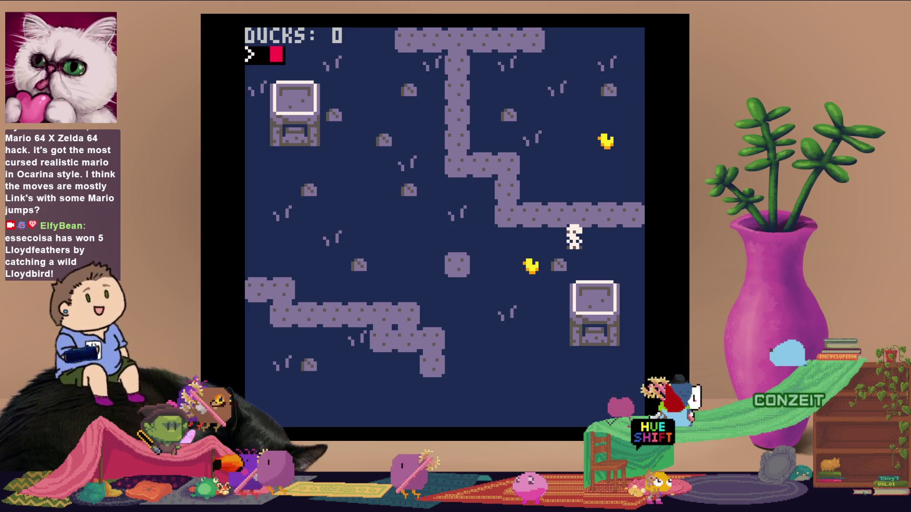
Select tab 4's movement and collision code through the final END, then attempt saving the unnamed cart
{"action": "key", "text": "Escape"}
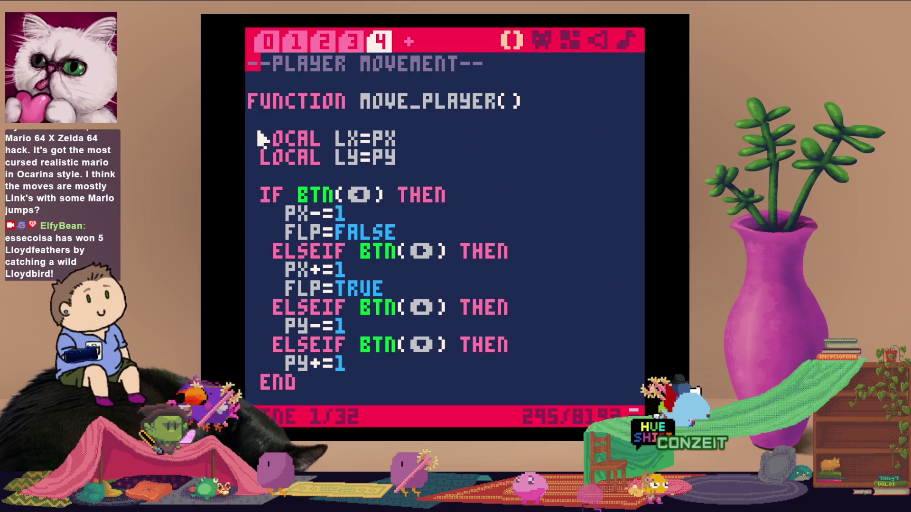
{"action": "mouse_move", "coordinate": [250, 98]}
{"action": "left_mouse_down"}
{"action": "mouse_move", "coordinate": [295, 126]}
{"action": "mouse_move", "coordinate": [463, 393]}
{"action": "mouse_move", "coordinate": [486, 410]}
{"action": "mouse_move", "coordinate": [481, 417]}
{"action": "left_mouse_up"}
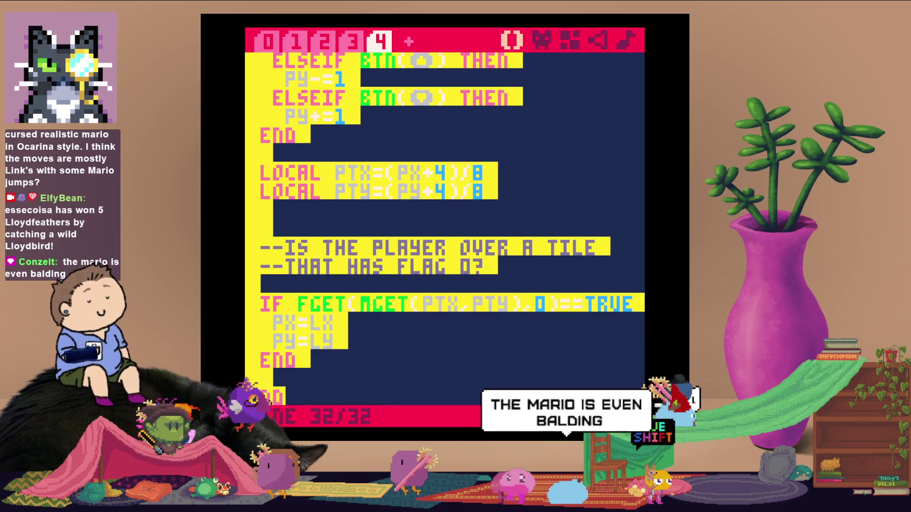
{"action": "left_click_drag", "start_coordinate": [482, 418], "coordinate": [596, 217]}
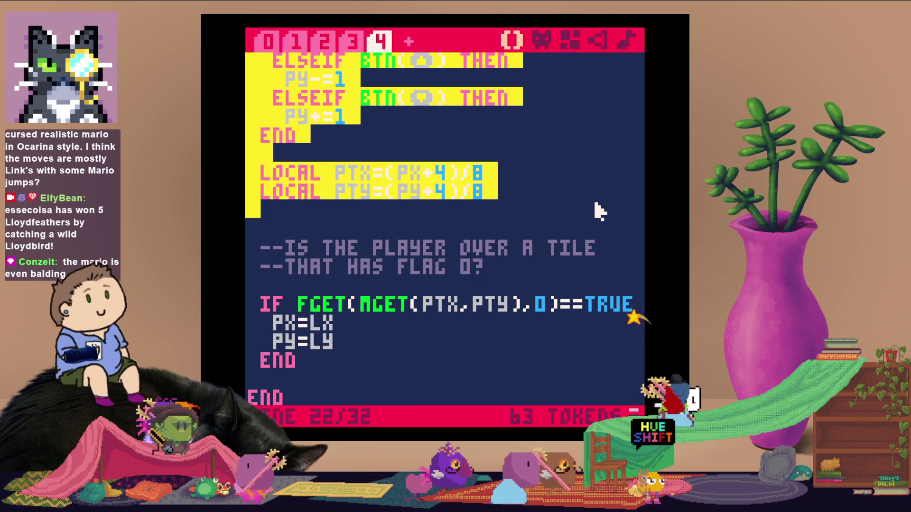
{"action": "mouse_move", "coordinate": [600, 211]}
{"action": "left_mouse_down"}
{"action": "mouse_move", "coordinate": [517, 360]}
{"action": "mouse_move", "coordinate": [517, 399]}
{"action": "left_mouse_up"}
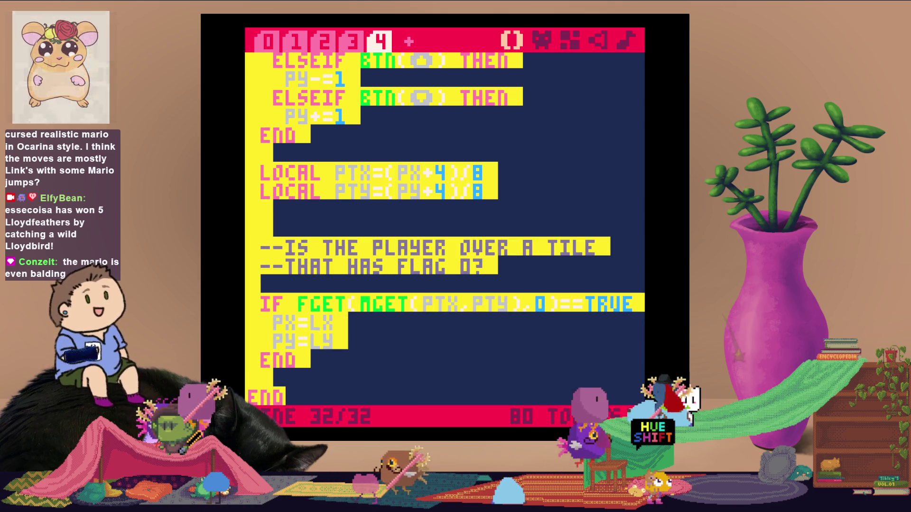
{"action": "left_click", "coordinate": [509, 341]}
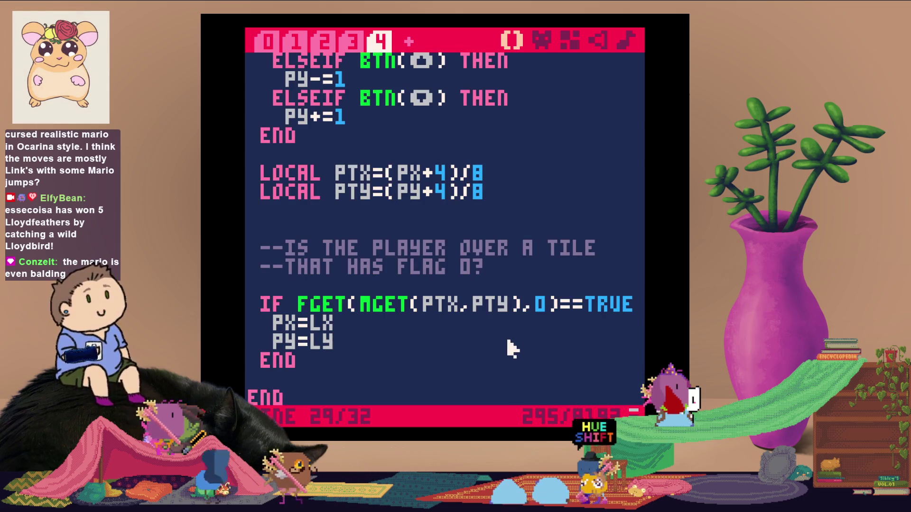
{"action": "key", "text": "ctrl+s"}
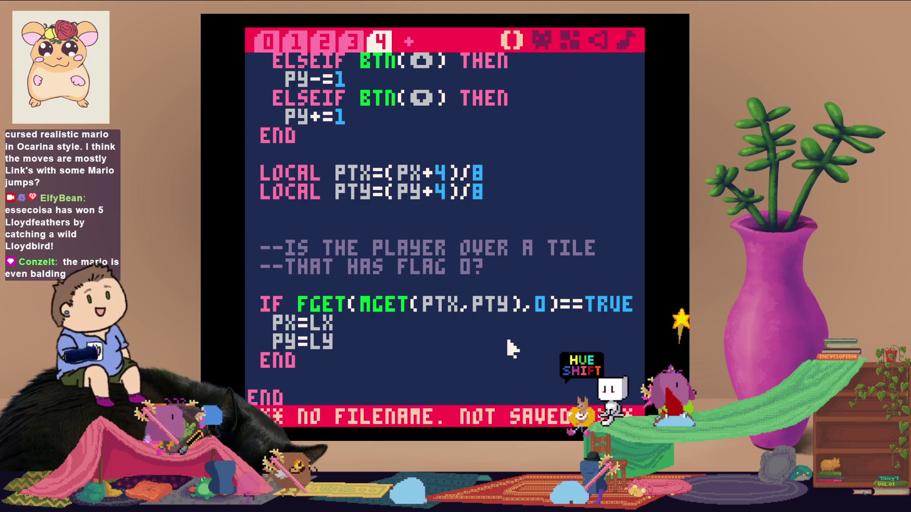
{"action": "key", "text": "ctrl+r"}
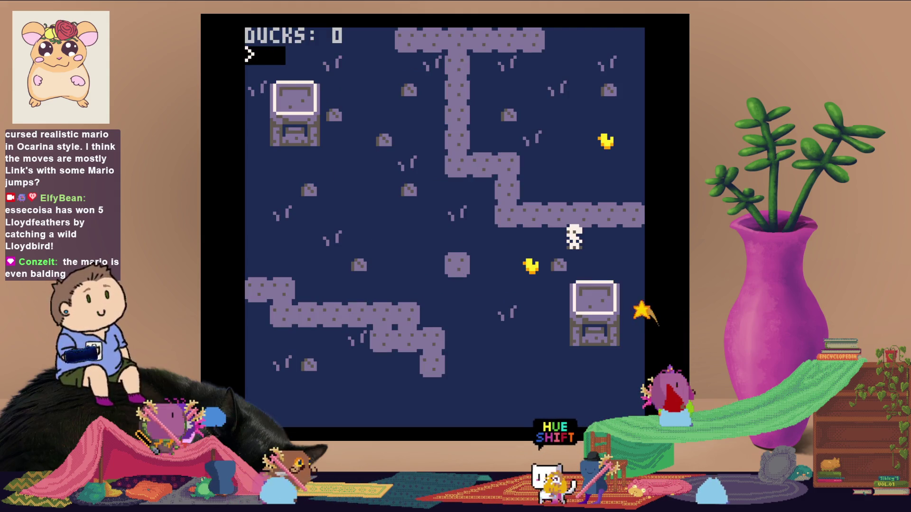
Use FOLDER to open the carts folder, load the other cart, and view its code
{"action": "type", "text": "folder"}
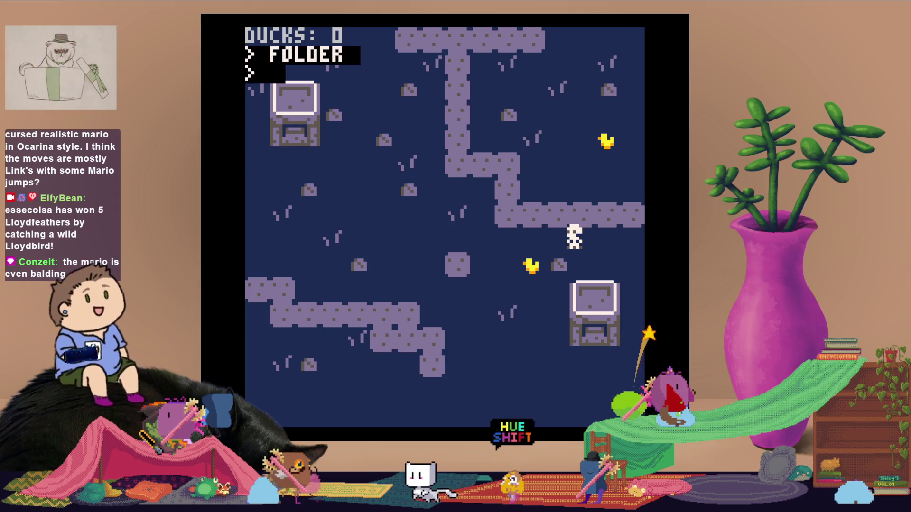
{"action": "key", "text": "Return"}
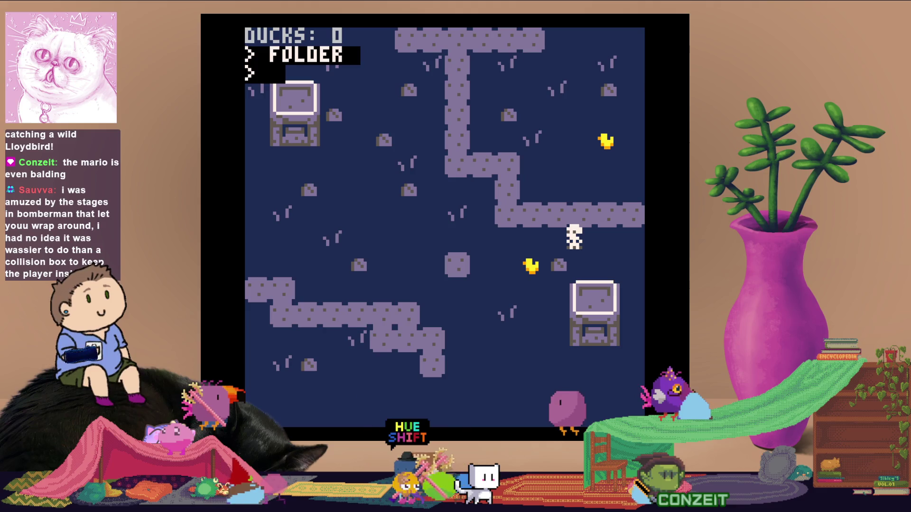
{"action": "key", "text": "Escape"}
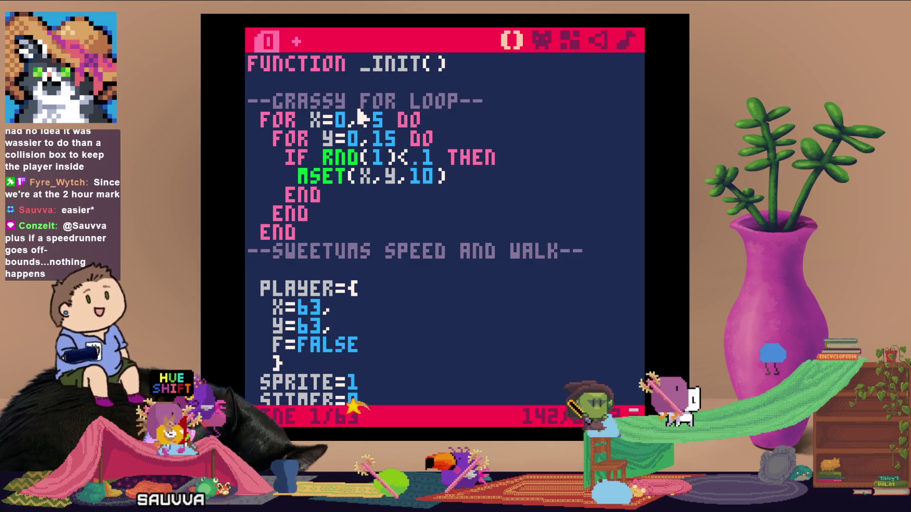
Cut the SWEETUMS player table and _update code from tab 0, then add code tab 1
{"action": "scroll", "coordinate": [448, 280], "scroll_direction": "down", "scroll_amount": 3}
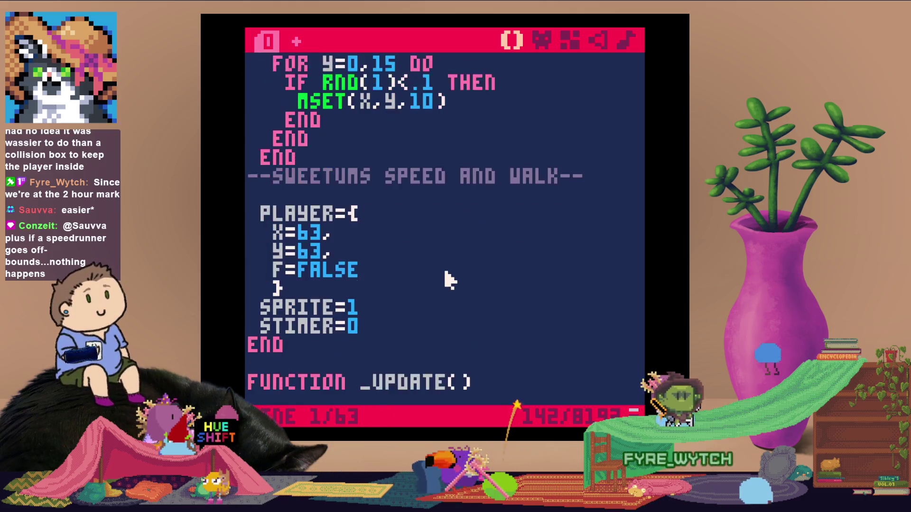
{"action": "scroll", "coordinate": [251, 161], "scroll_direction": "up", "scroll_amount": 3}
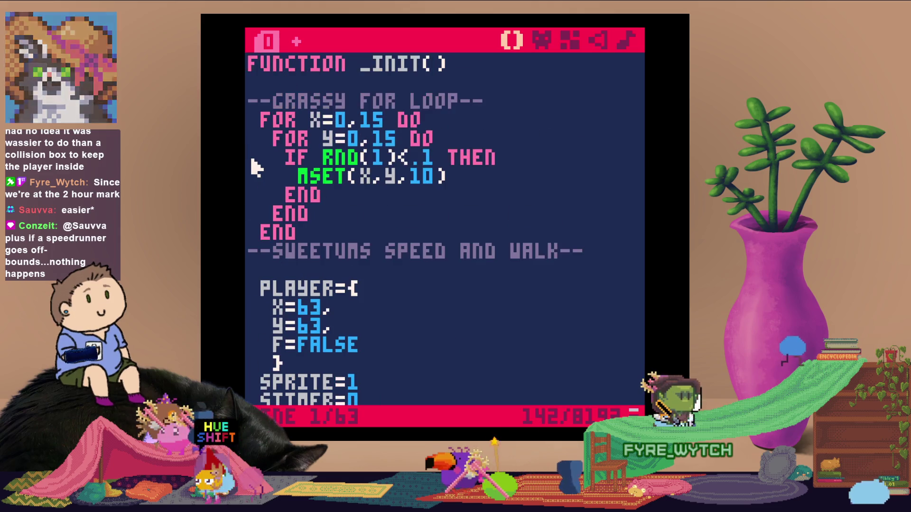
{"action": "scroll", "coordinate": [252, 175], "scroll_direction": "down", "scroll_amount": 2}
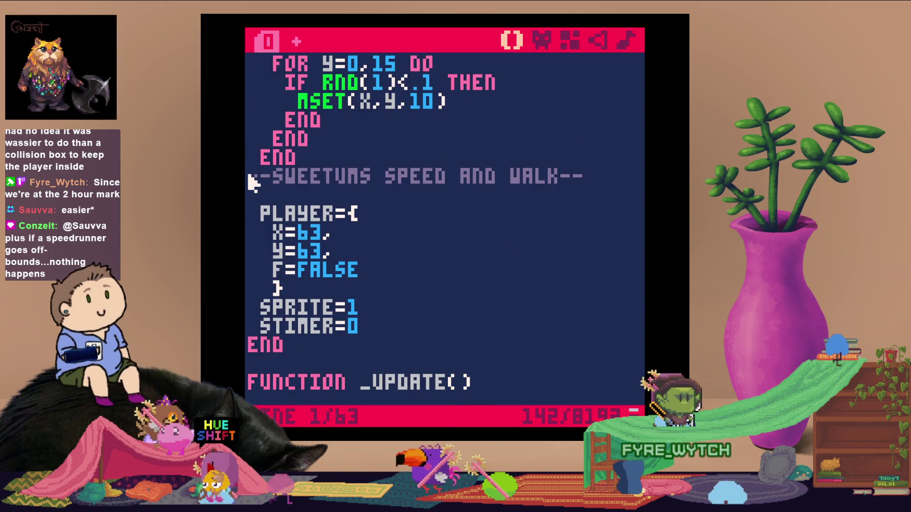
{"action": "mouse_move", "coordinate": [255, 179]}
{"action": "left_mouse_down"}
{"action": "mouse_move", "coordinate": [480, 394]}
{"action": "mouse_move", "coordinate": [477, 425]}
{"action": "left_mouse_up"}
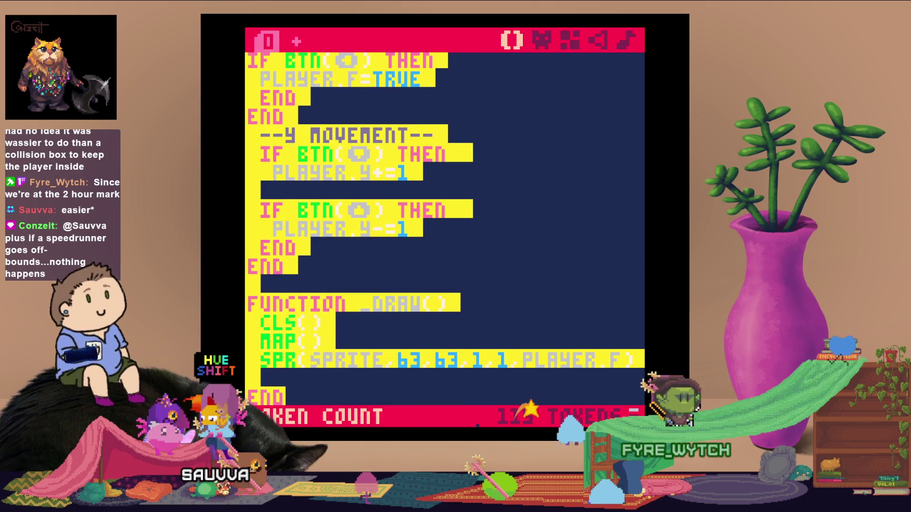
{"action": "left_click_drag", "start_coordinate": [477, 426], "coordinate": [502, 280]}
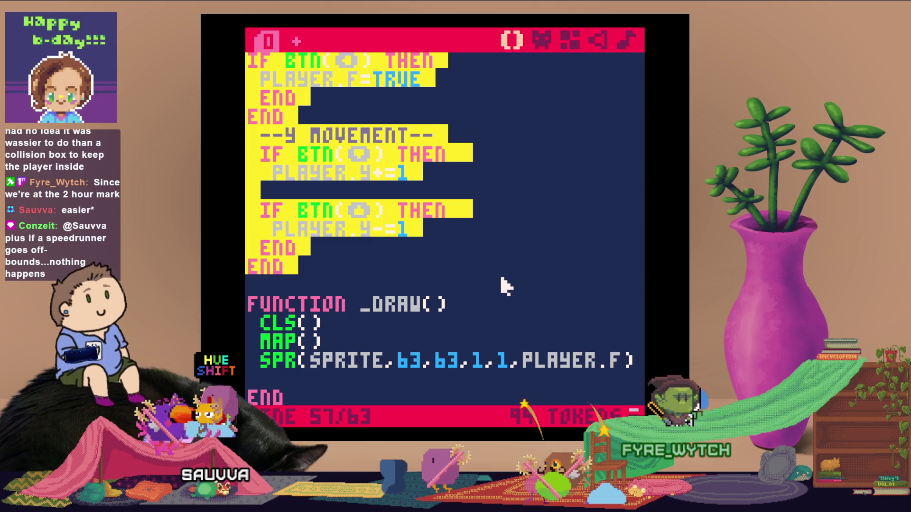
{"action": "key", "text": "ctrl+x"}
{"action": "key", "text": "ctrl+z"}
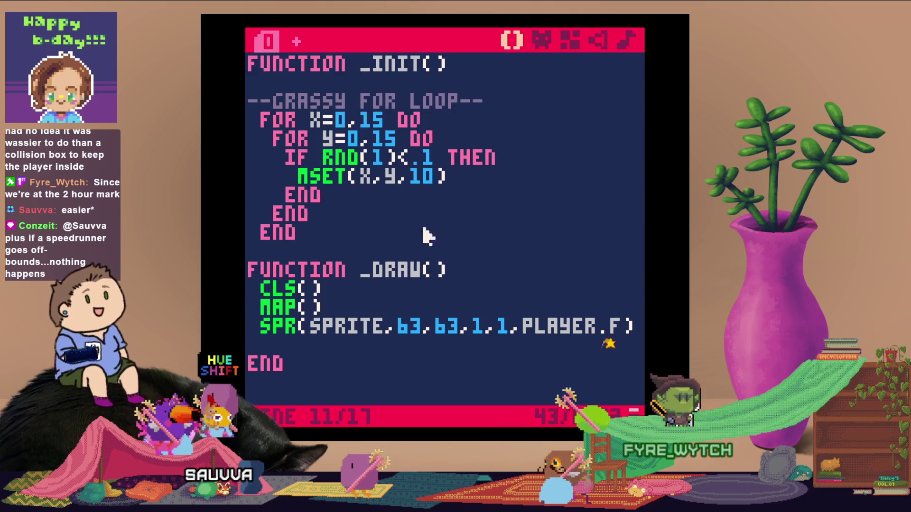
{"action": "left_click", "coordinate": [294, 40]}
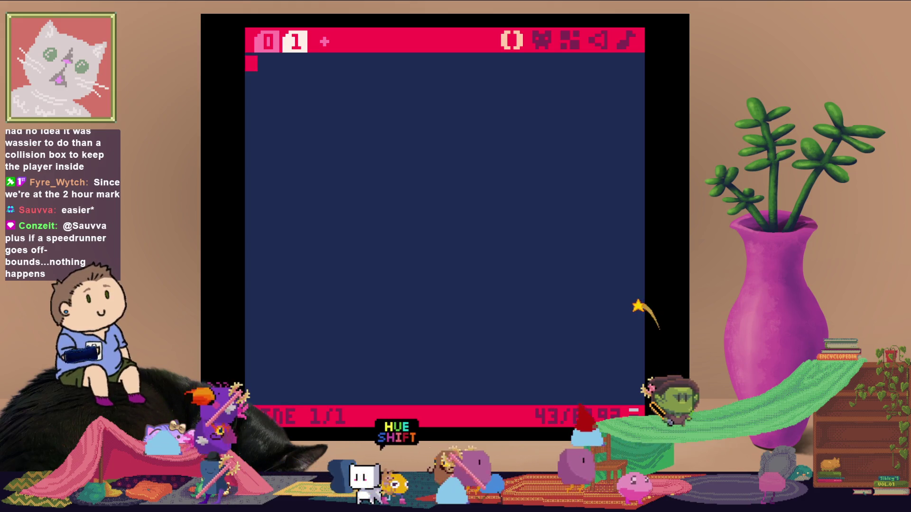
Add a --player movement heading in tab 1, paste move_player, and remove the duplicate heading
{"action": "type", "text": "--player mov"}
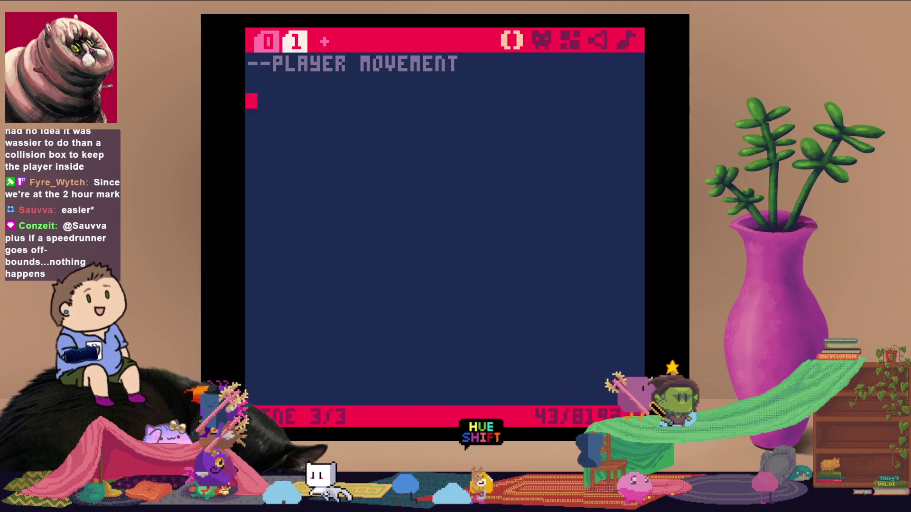
{"action": "key", "text": "ctrl+v"}
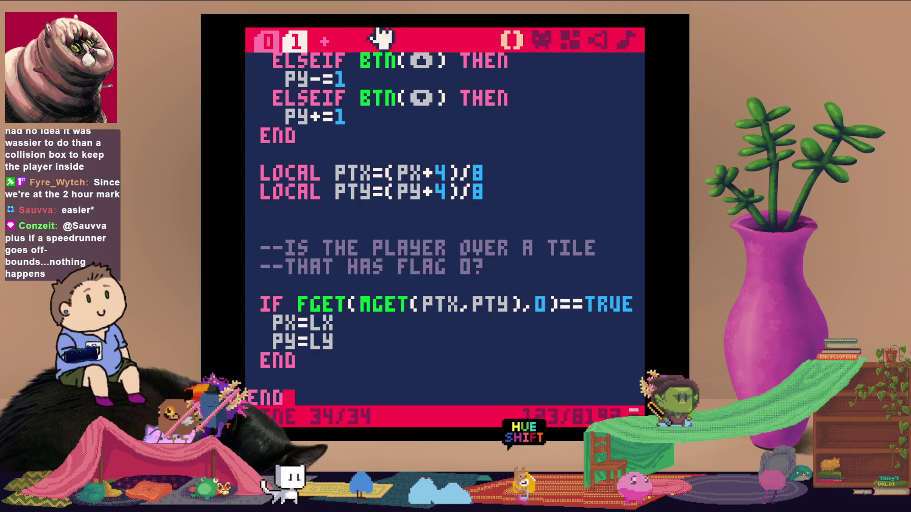
{"action": "scroll", "coordinate": [386, 321], "scroll_direction": "up", "scroll_amount": 5}
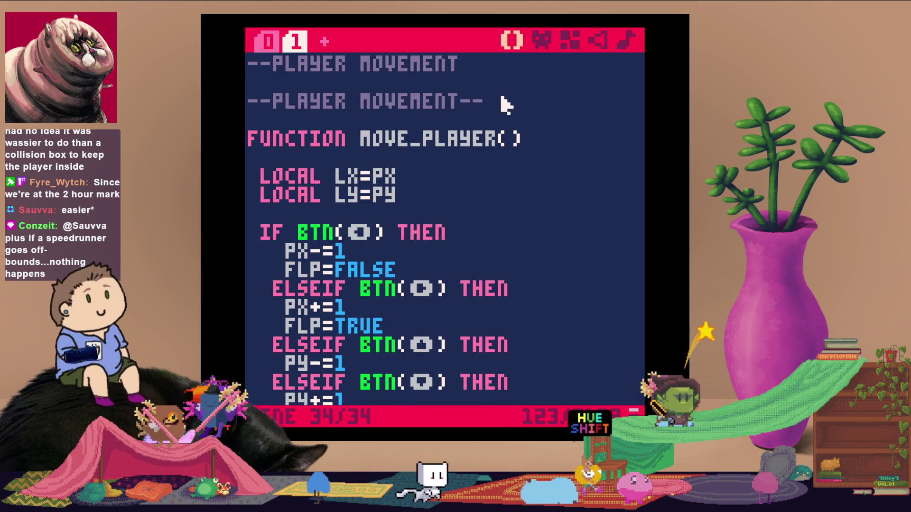
{"action": "mouse_move", "coordinate": [504, 102]}
{"action": "left_mouse_down"}
{"action": "mouse_move", "coordinate": [335, 126]}
{"action": "mouse_move", "coordinate": [249, 102]}
{"action": "left_mouse_up"}
{"action": "key", "text": "BackSpace"}
{"action": "key", "text": "BackSpace"}
{"action": "key", "text": "BackSpace"}
{"action": "type", "text": "--"}
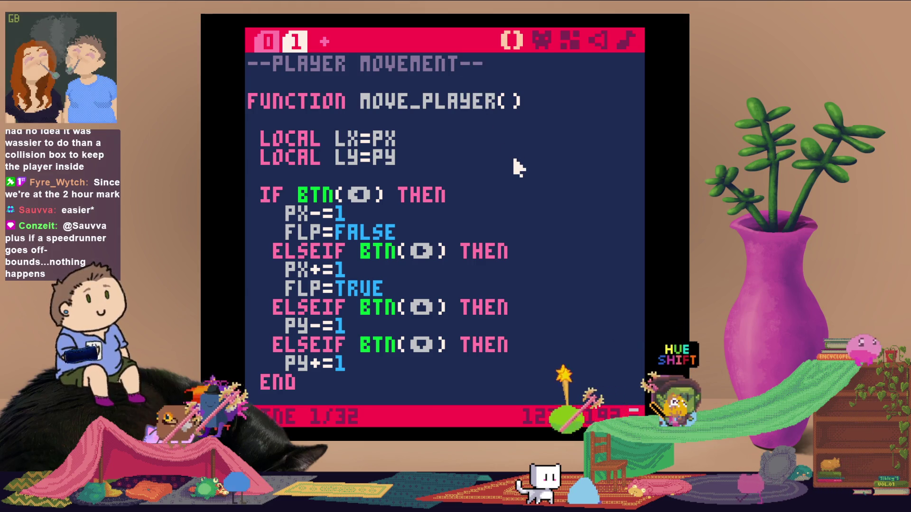
{"action": "key", "text": "ctrl+s"}
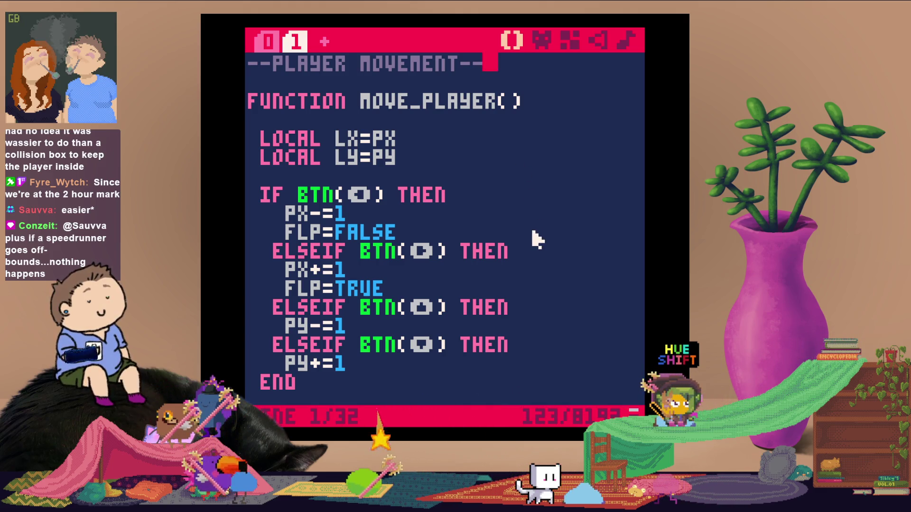
{"action": "key", "text": "ctrl+r"}
Save the cart as sweet panic, then run it and return after the unclosed-function error
{"action": "type", "text": "save"}
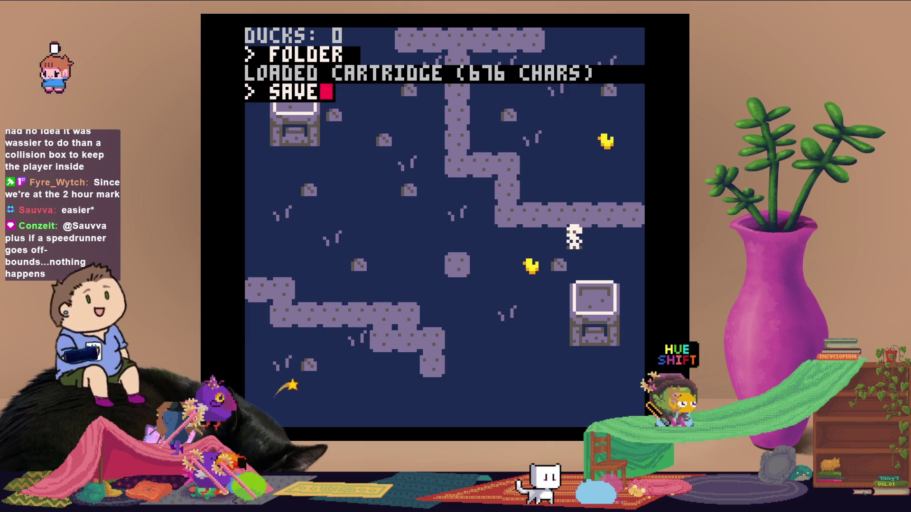
{"action": "type", "text": " sweet"}
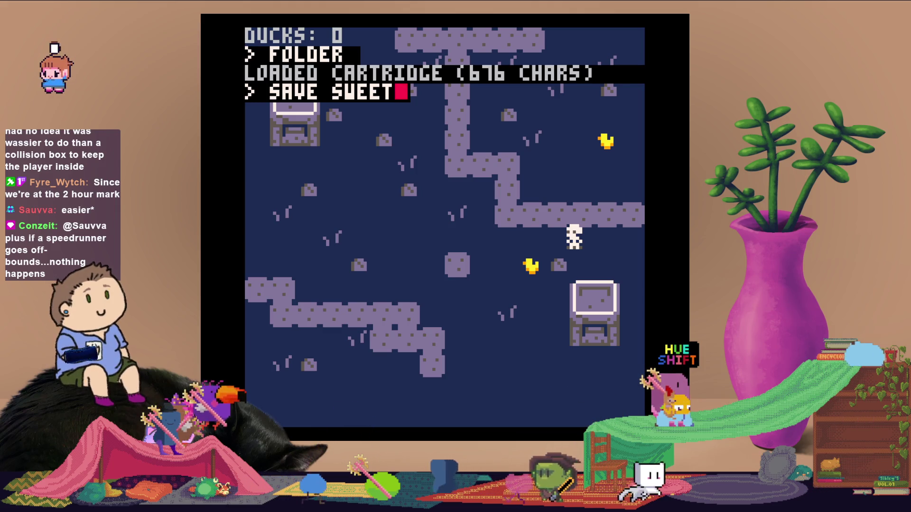
{"action": "type", "text": " panic"}
{"action": "key", "text": "Return"}
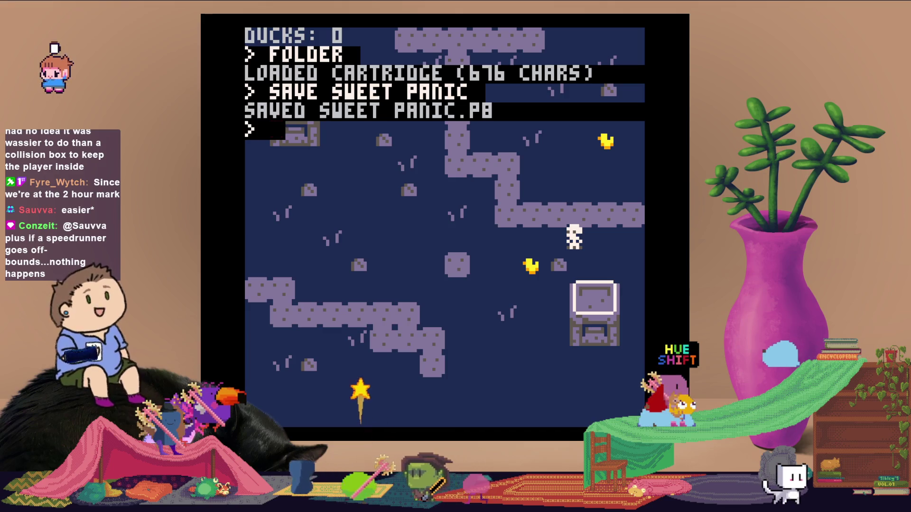
{"action": "key", "text": "ctrl+r"}
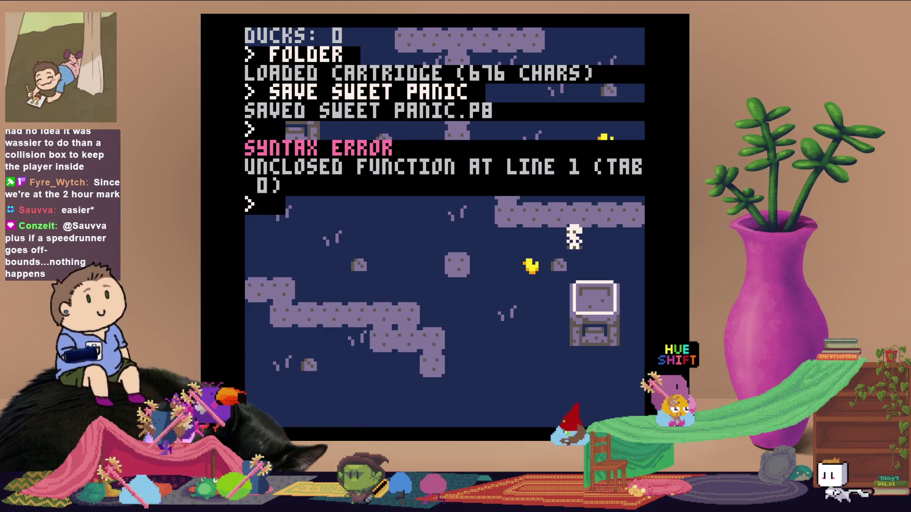
{"action": "key", "text": "Escape"}
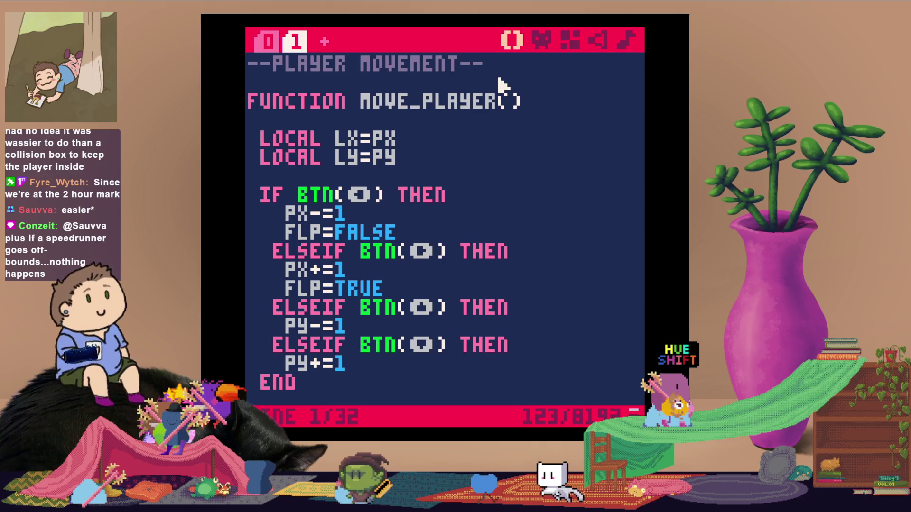
View tab 0's _init and _draw and rerun the cart to check the error
{"action": "left_click", "coordinate": [267, 40]}
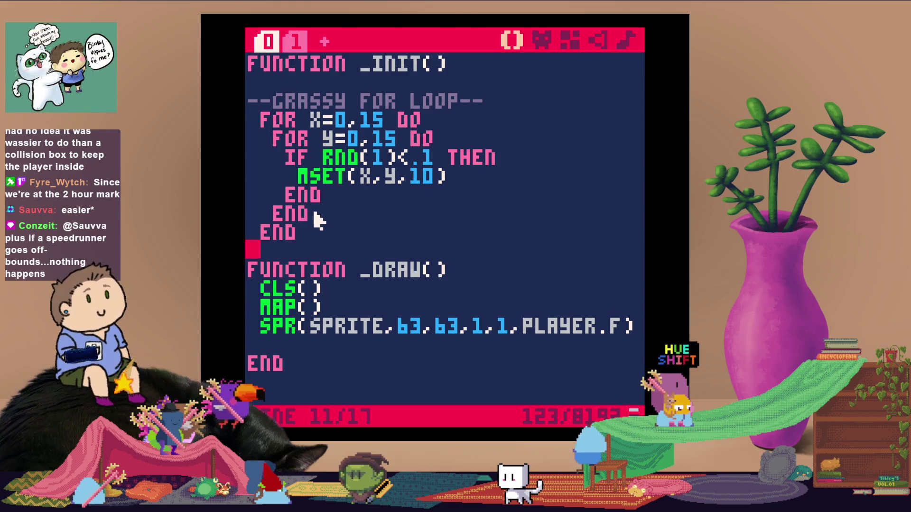
{"action": "key", "text": "ctrl+r"}
{"action": "key", "text": "Escape"}
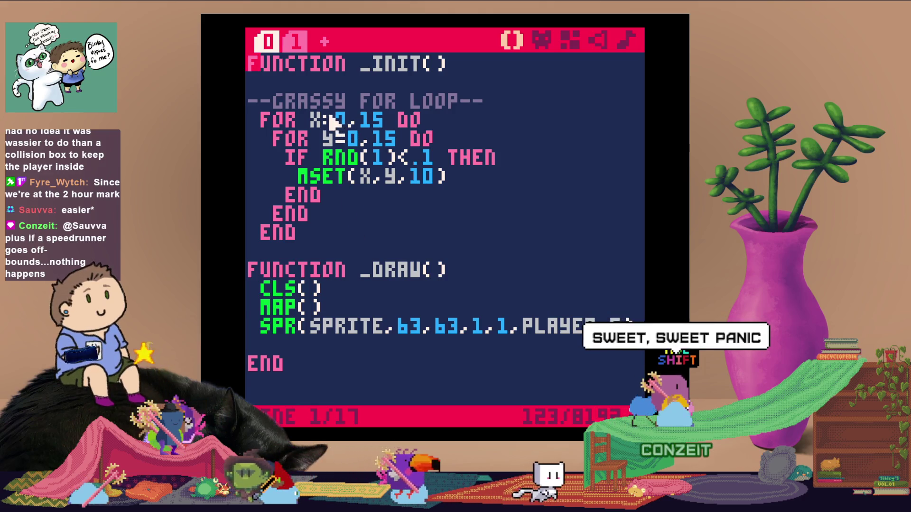
After comparing tab 1, delete the SPR player call from tab 0's _draw, leaving cls() and map()
{"action": "left_click", "coordinate": [302, 42]}
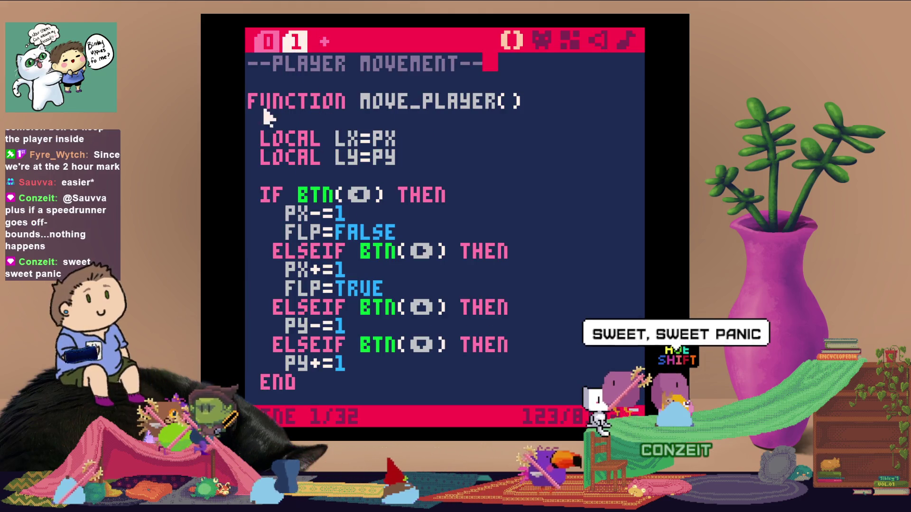
{"action": "left_click", "coordinate": [265, 41]}
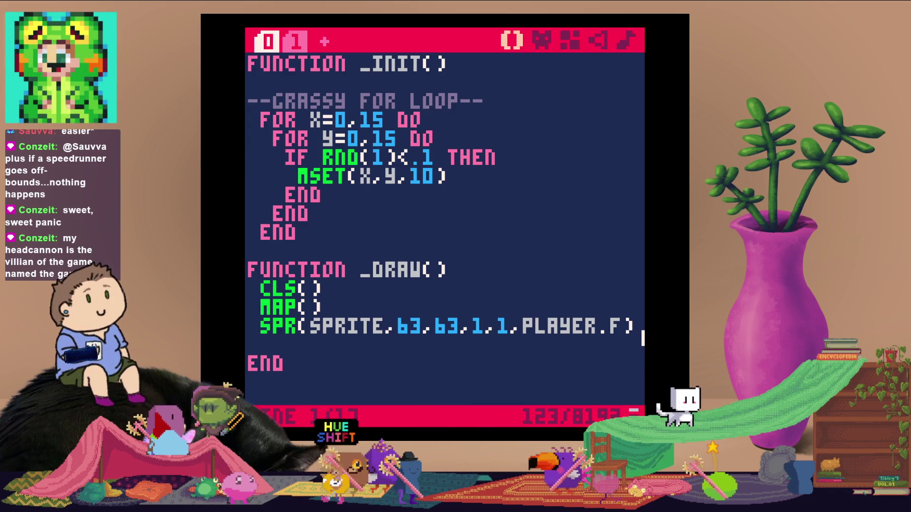
{"action": "left_click_drag", "start_coordinate": [636, 332], "coordinate": [249, 332]}
{"action": "key", "text": "BackSpace"}
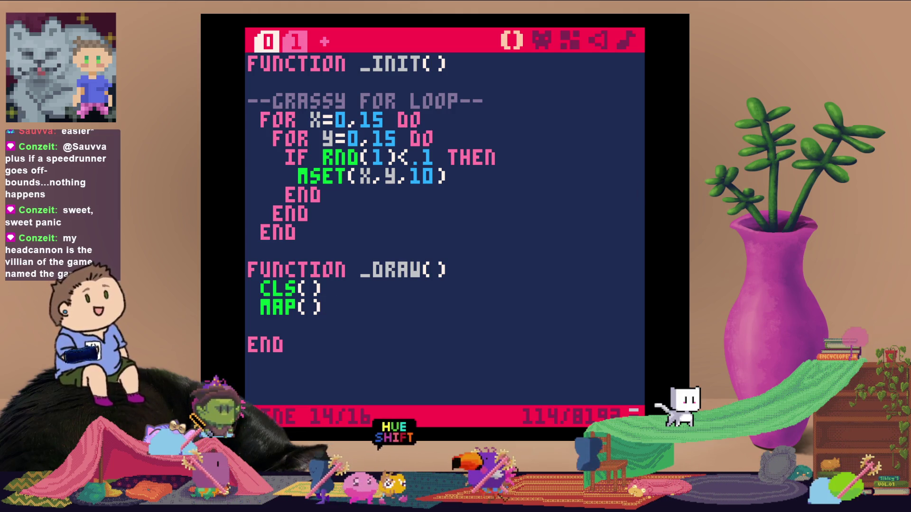
Delete the flag-0 comment and IF FGET collision block from move_player in tab 1
{"action": "left_click", "coordinate": [295, 45]}
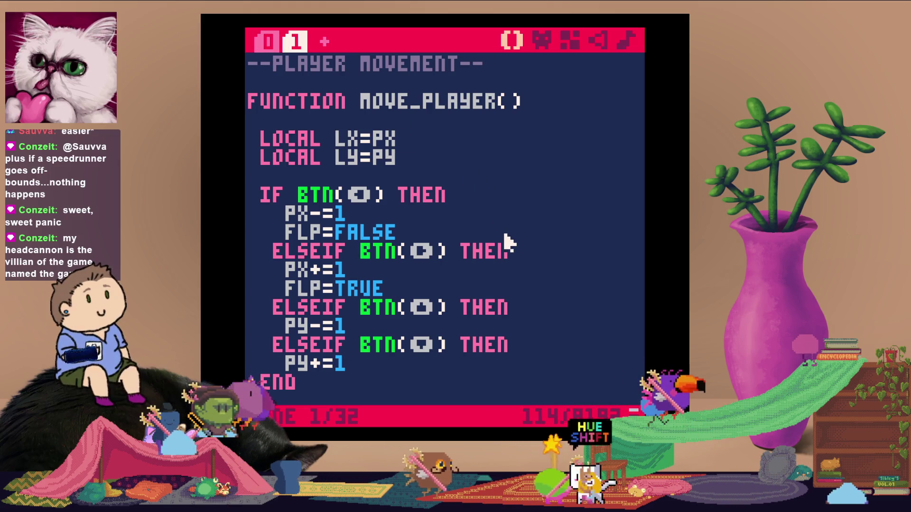
{"action": "scroll", "coordinate": [508, 243], "scroll_direction": "down", "scroll_amount": 4}
{"action": "scroll", "coordinate": [507, 242], "scroll_direction": "down", "scroll_amount": 3}
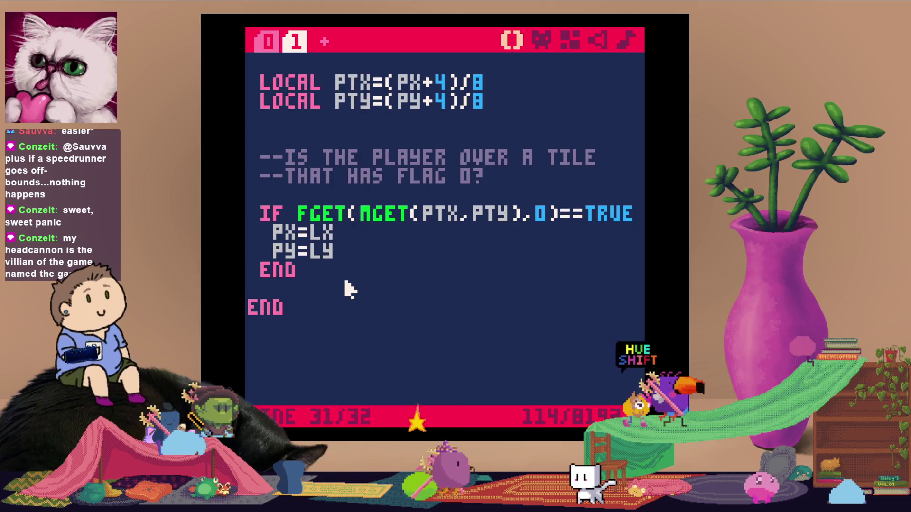
{"action": "mouse_move", "coordinate": [349, 289]}
{"action": "left_mouse_down"}
{"action": "mouse_move", "coordinate": [256, 211]}
{"action": "mouse_move", "coordinate": [249, 137]}
{"action": "left_mouse_up"}
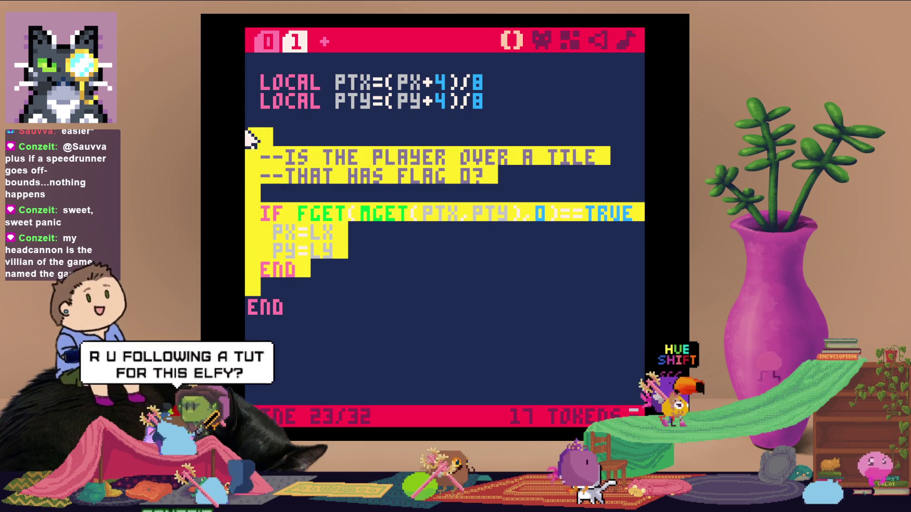
{"action": "key", "text": "BackSpace"}
{"action": "key", "text": "BackSpace"}
{"action": "scroll", "coordinate": [477, 197], "scroll_direction": "up", "scroll_amount": 3}
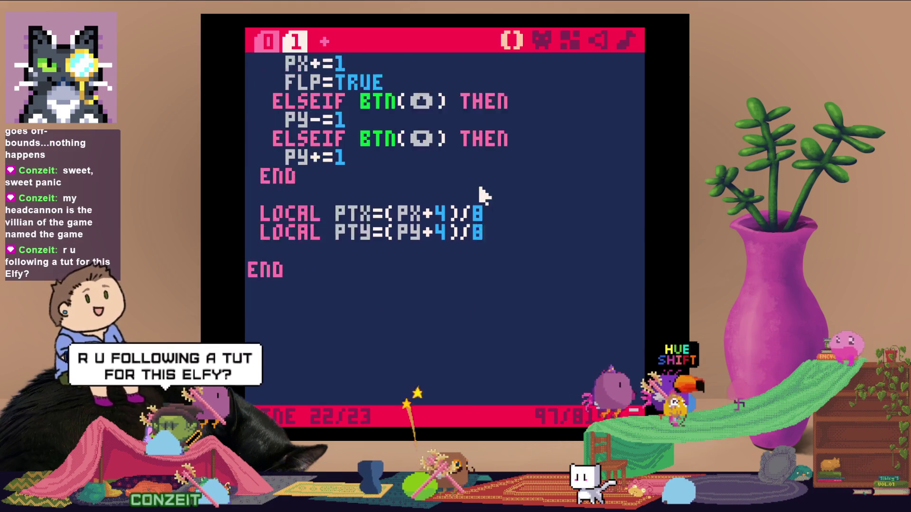
{"action": "scroll", "coordinate": [477, 183], "scroll_direction": "up", "scroll_amount": 4}
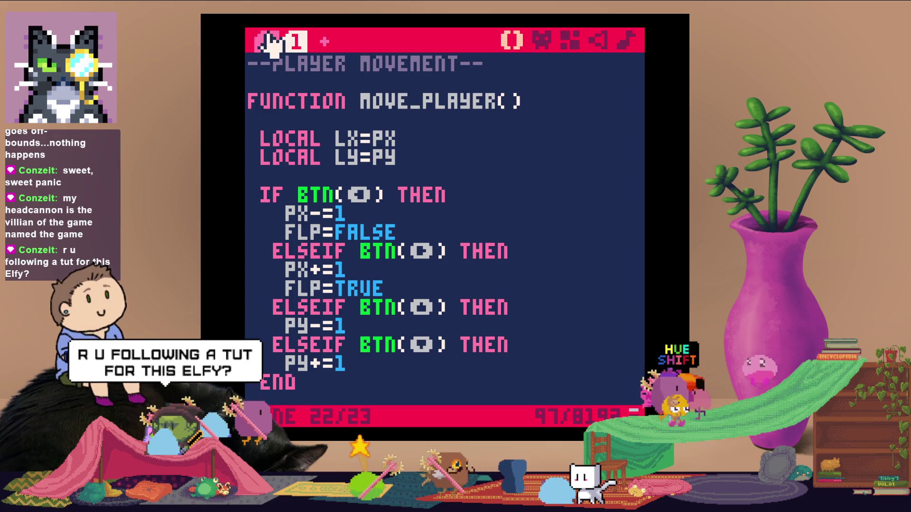
{"action": "left_click", "coordinate": [269, 42]}
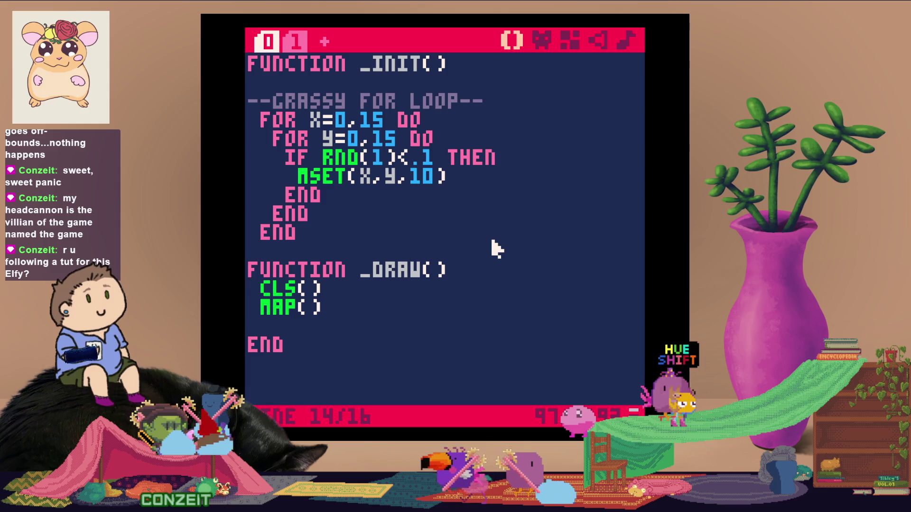
{"action": "left_click", "coordinate": [323, 238]}
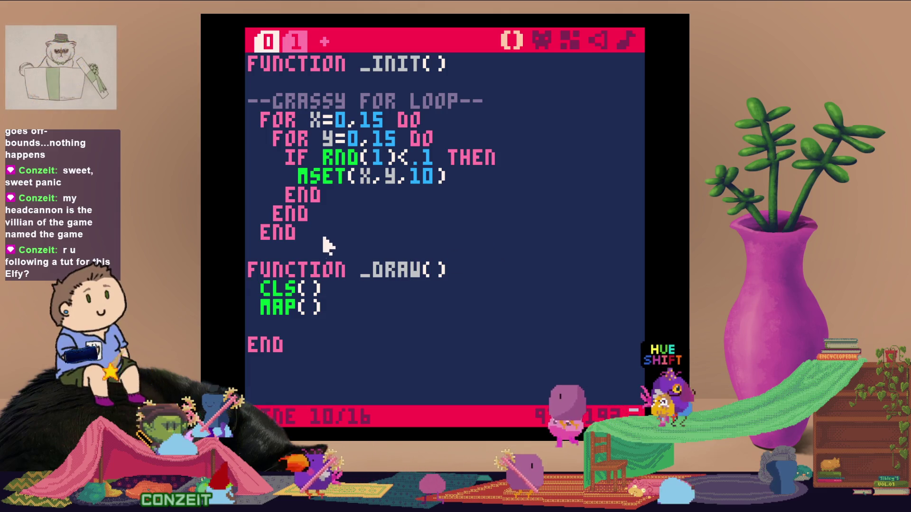
{"action": "key", "text": "BackSpace"}
{"action": "key", "text": "BackSpace"}
{"action": "key", "text": "BackSpace"}
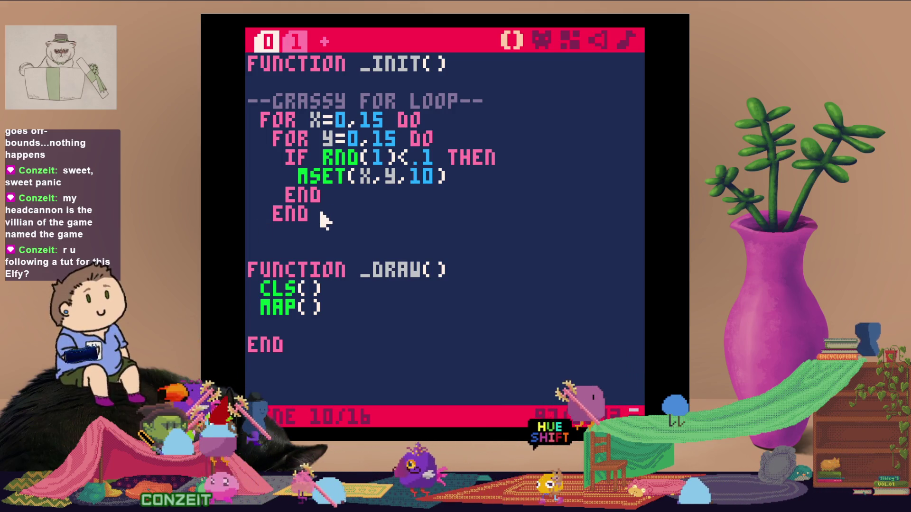
{"action": "type", "text": "end"}
{"action": "key", "text": "ctrl+s"}
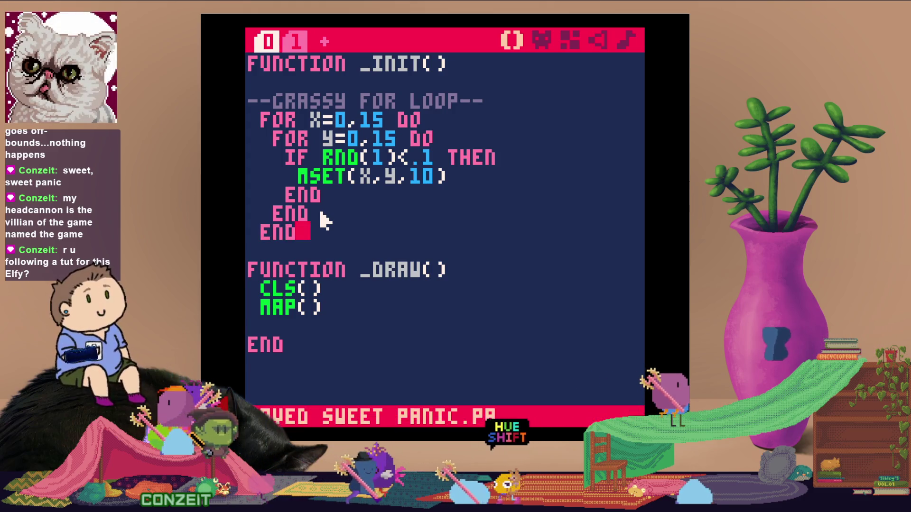
{"action": "key", "text": "ctrl+r"}
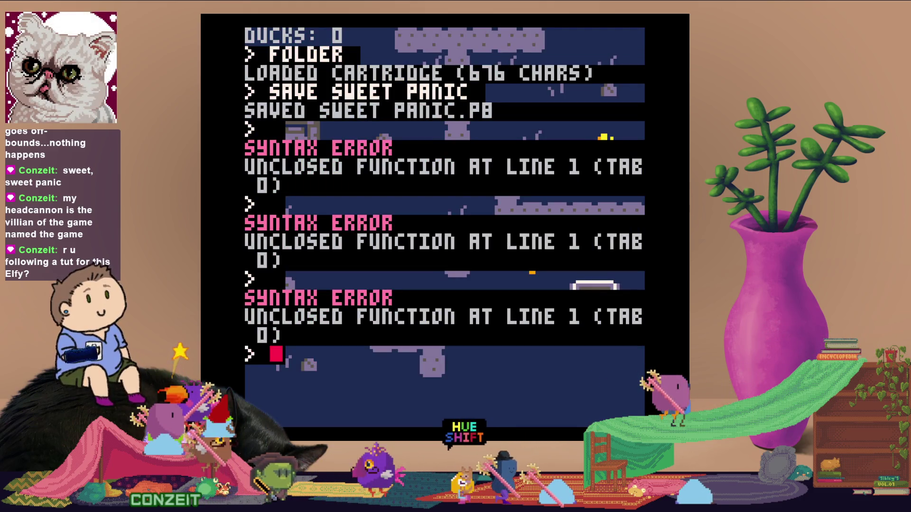
{"action": "key", "text": "Escape"}
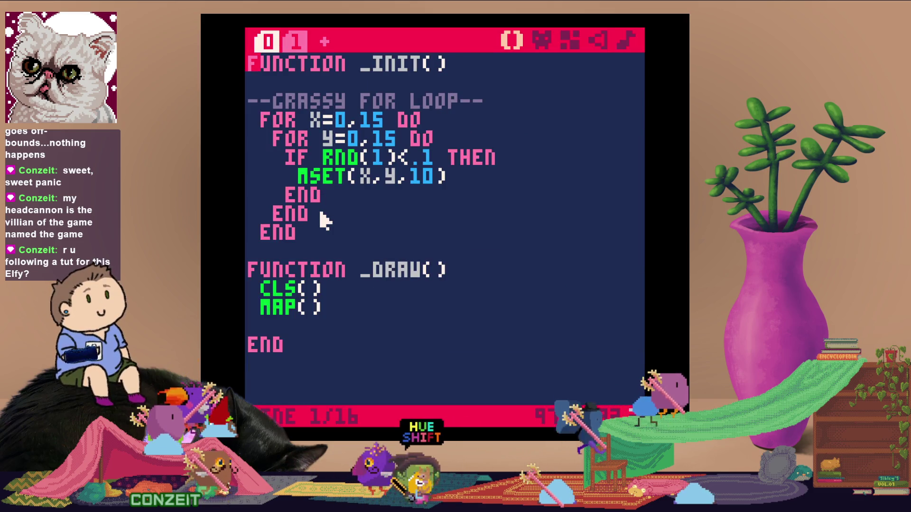
{"action": "key", "text": "Return"}
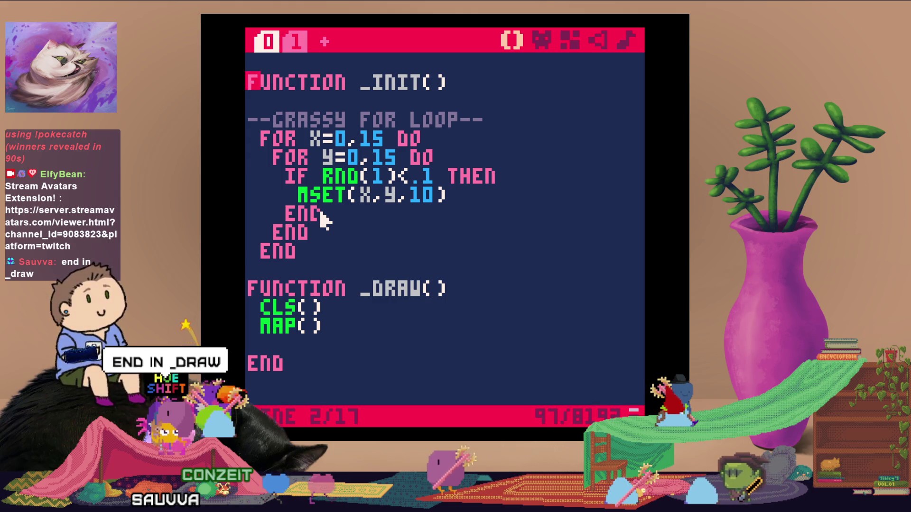
{"action": "key", "text": "ctrl+s"}
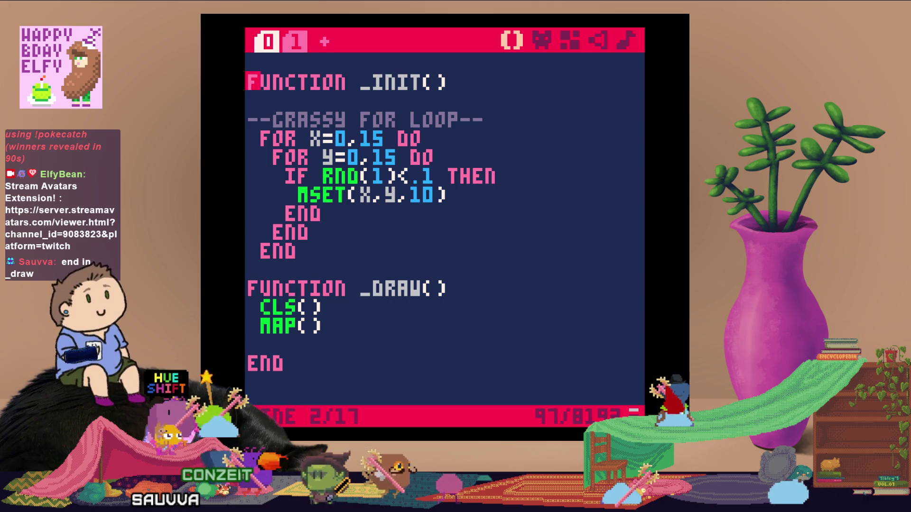
{"action": "key", "text": "ctrl+r"}
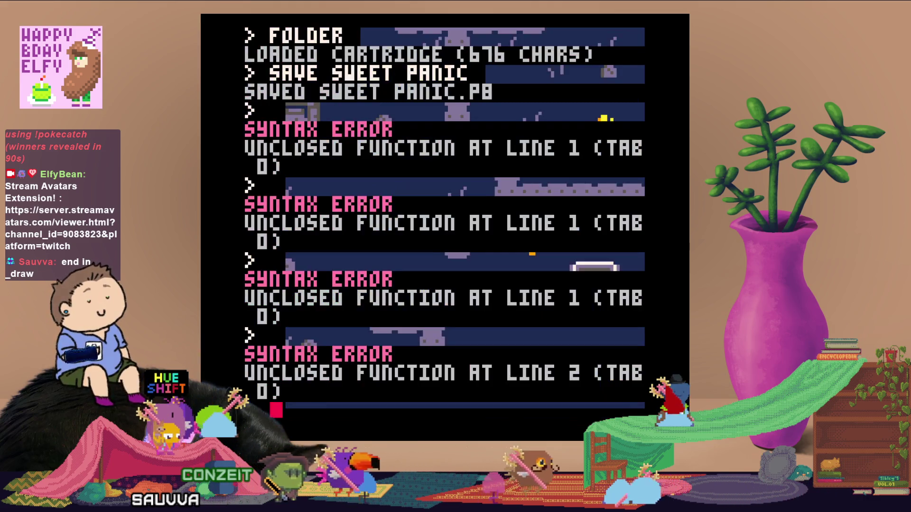
{"action": "key", "text": "Escape"}
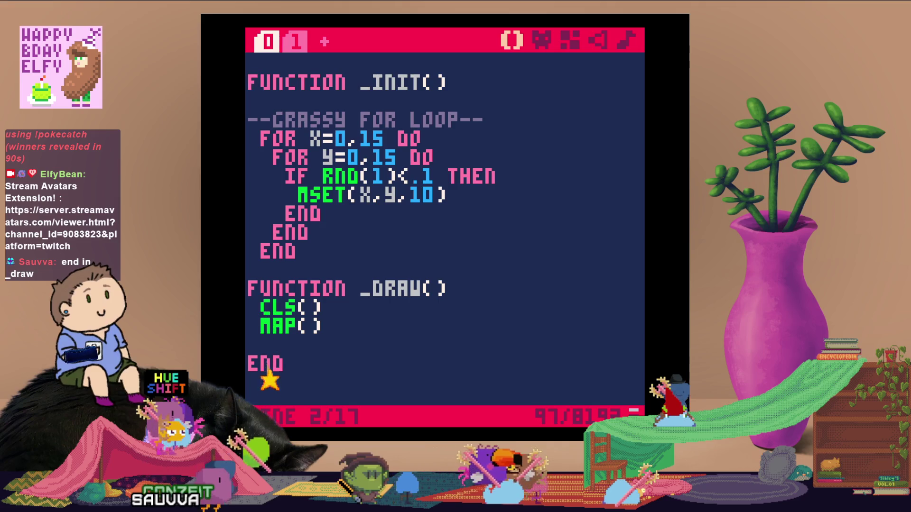
{"action": "key", "text": "BackSpace"}
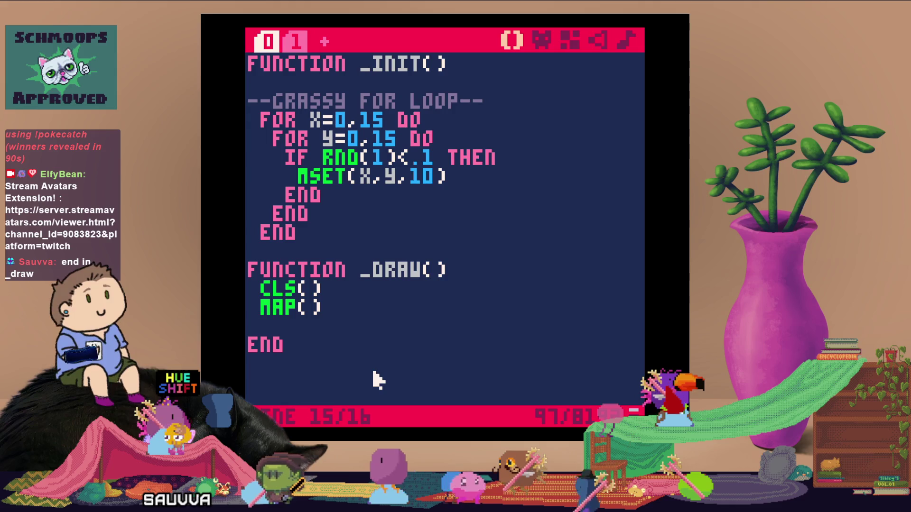
{"action": "type", "text": "END"}
Save the cart and test-run it to see the map
{"action": "key", "text": "ctrl+s"}
{"action": "key", "text": "ctrl+r"}
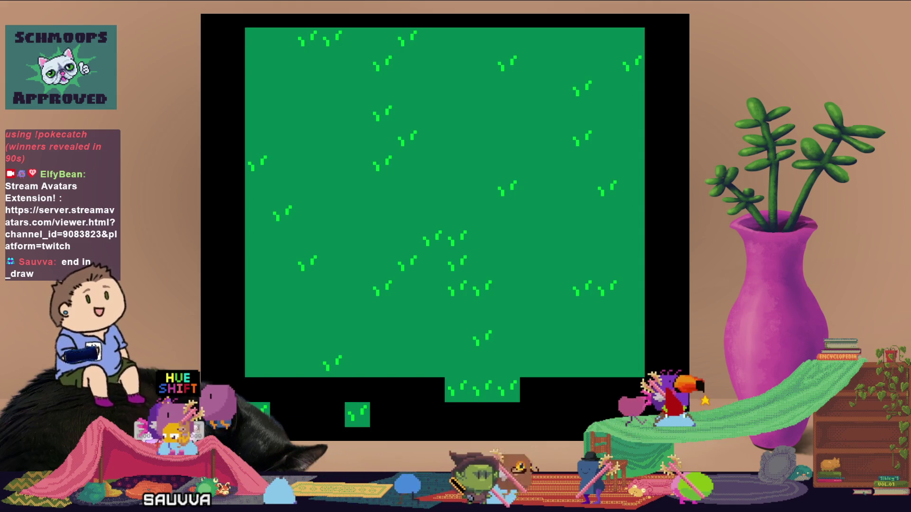
{"action": "key", "text": "Escape"}
{"action": "key", "text": "Escape"}
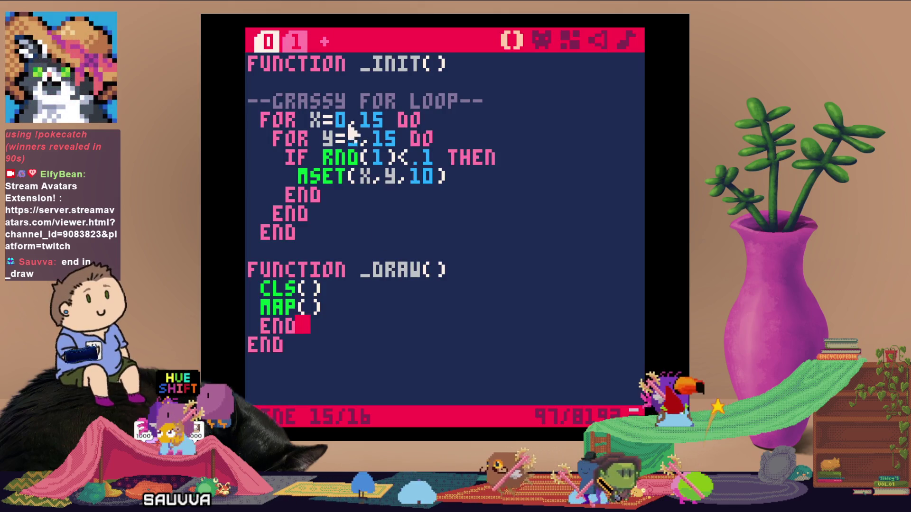
Add a spr() call on a new line after MAP(), then save and test-run the grassy map
{"action": "left_click", "coordinate": [331, 309]}
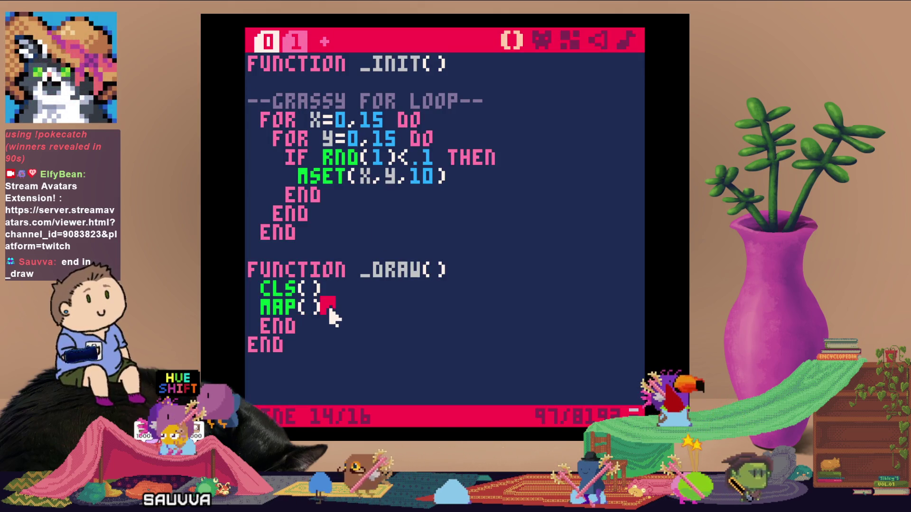
{"action": "key", "text": "Return"}
{"action": "type", "text": "spr"}
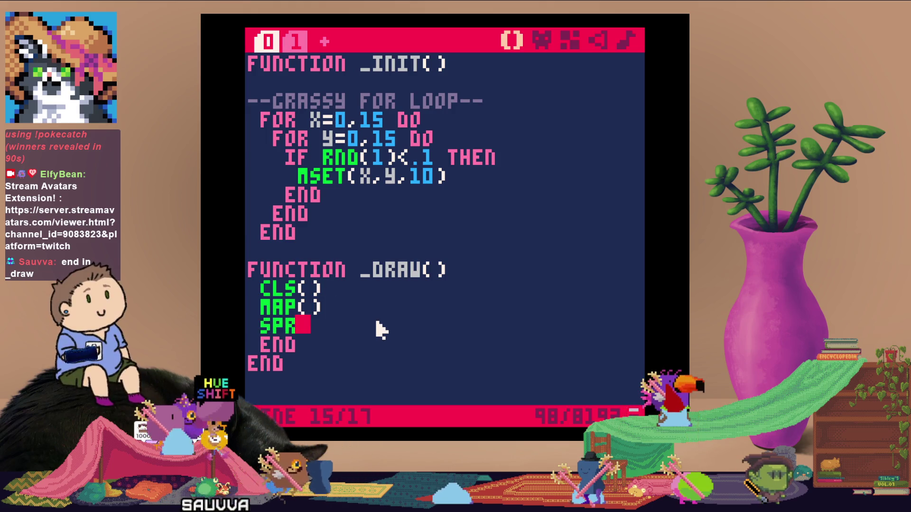
{"action": "type", "text": "()"}
{"action": "key", "text": "ctrl+s"}
{"action": "key", "text": "ctrl+r"}
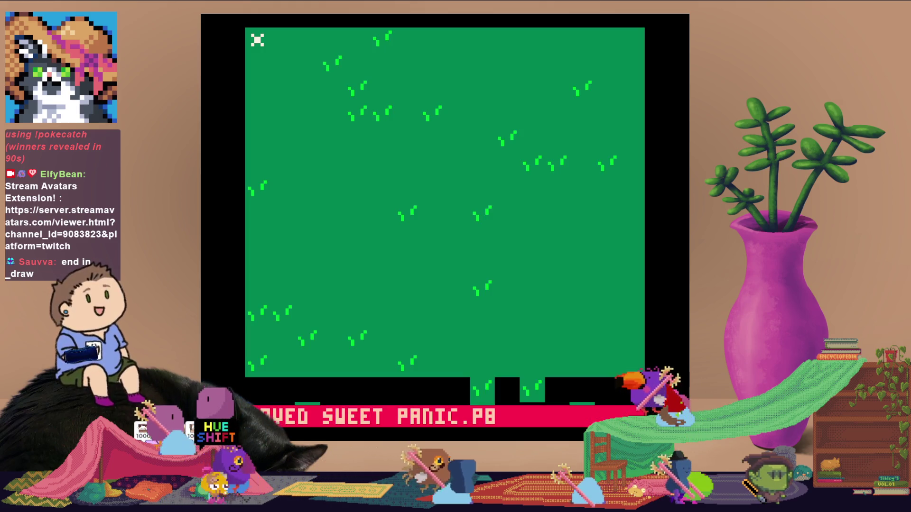
{"action": "key", "text": "Escape"}
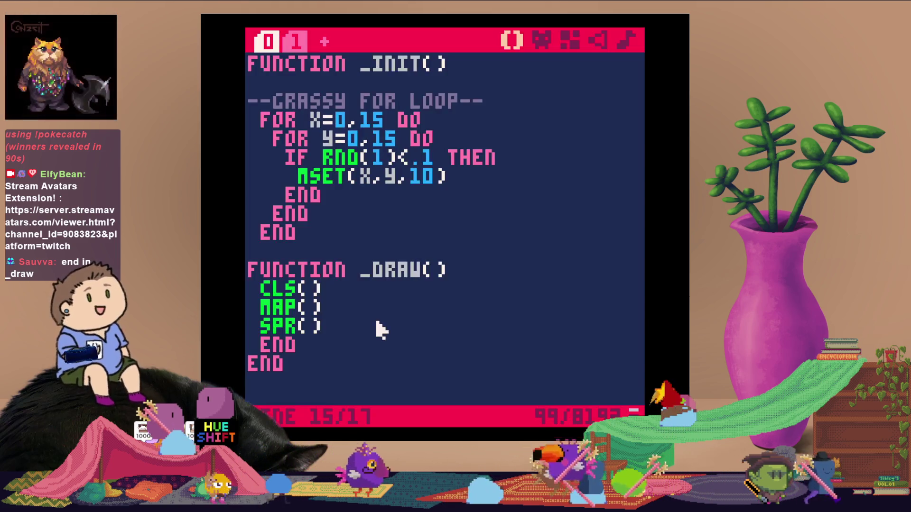
{"action": "left_click", "coordinate": [295, 42]}
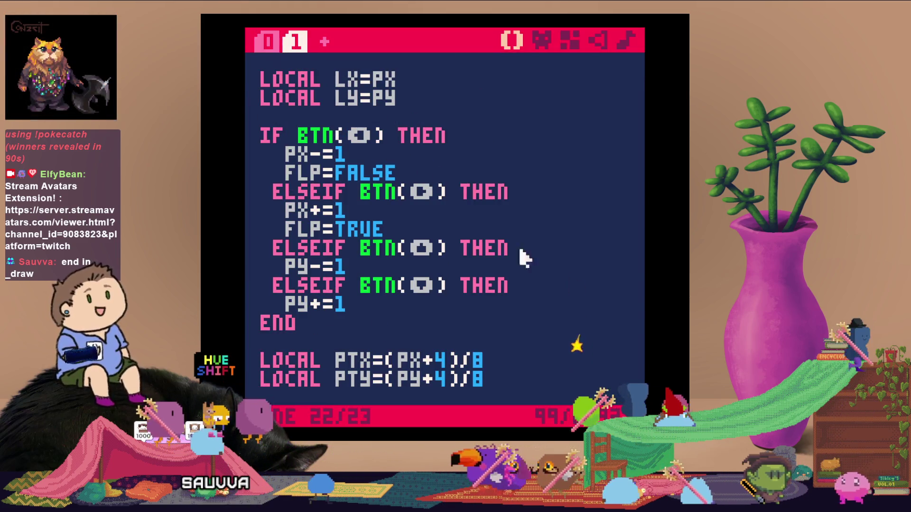
{"action": "scroll", "coordinate": [539, 352], "scroll_direction": "up", "scroll_amount": 1}
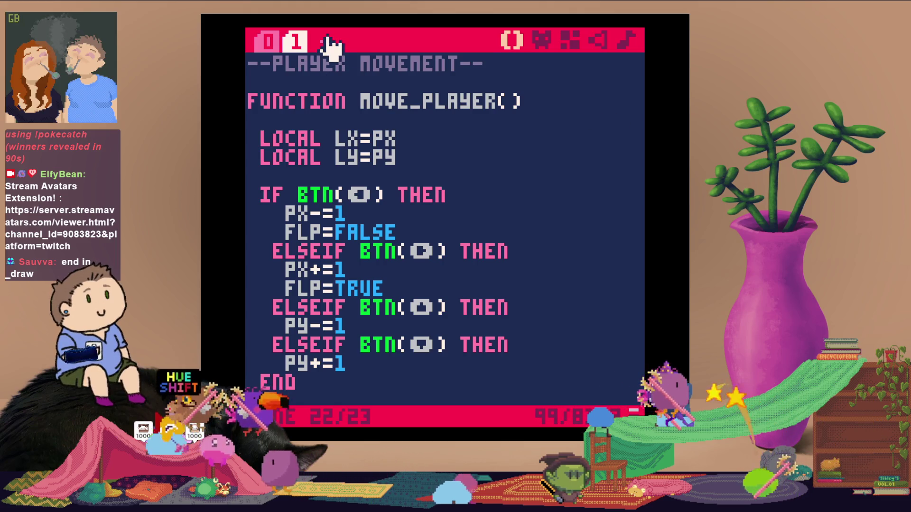
Create code tab 2 with an --animation-- heading and the pasted ANIPLR() function, then save and test-run
{"action": "left_click", "coordinate": [324, 41]}
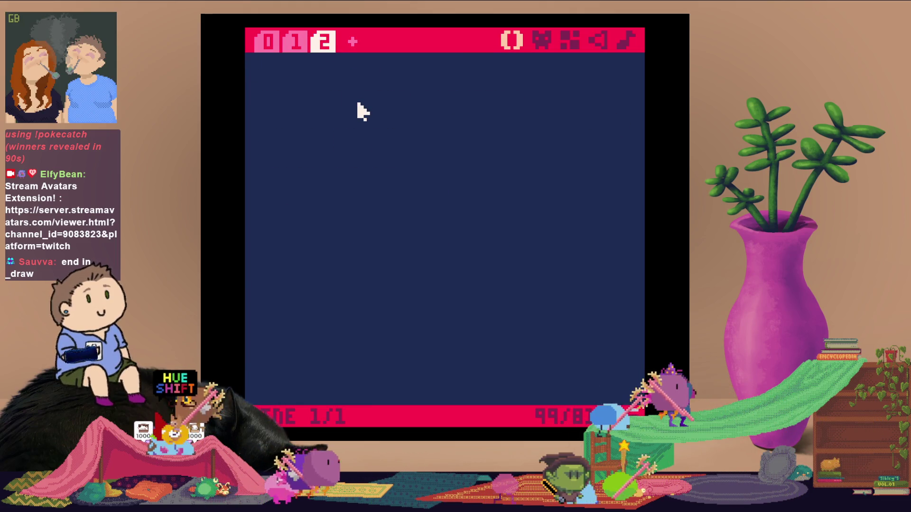
{"action": "type", "text": "--animatio"}
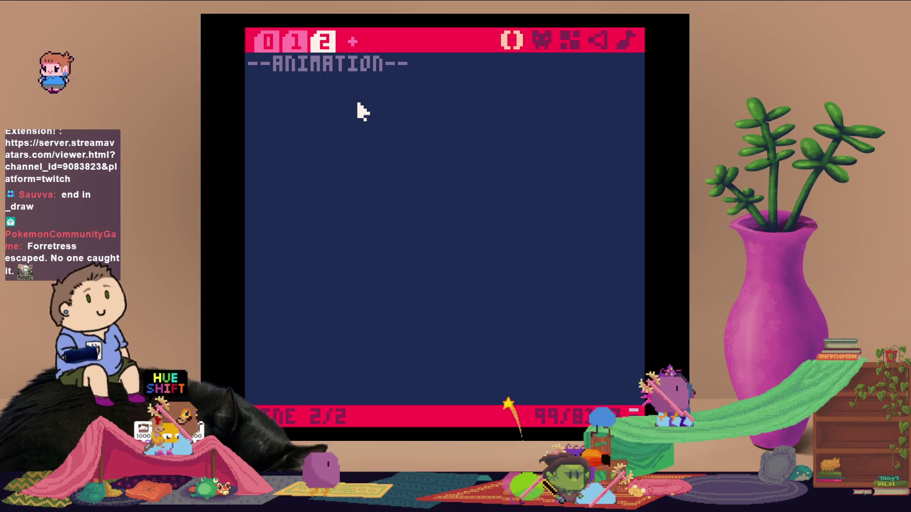
{"action": "type", "text": "FUNCTION ANIPLR()   IF PF>=2.9 THEN   PF=1  ELSE   PF+=.1  END   SPR(PF,PX,PY,1,1,FLP) END"}
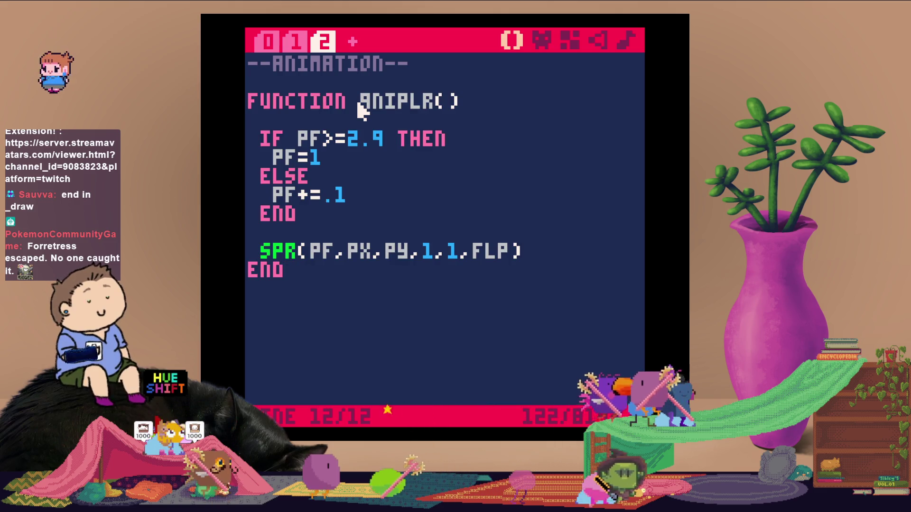
{"action": "key", "text": "ctrl+s"}
{"action": "key", "text": "ctrl+r"}
{"action": "key", "text": "Escape"}
{"action": "key", "text": "Escape"}
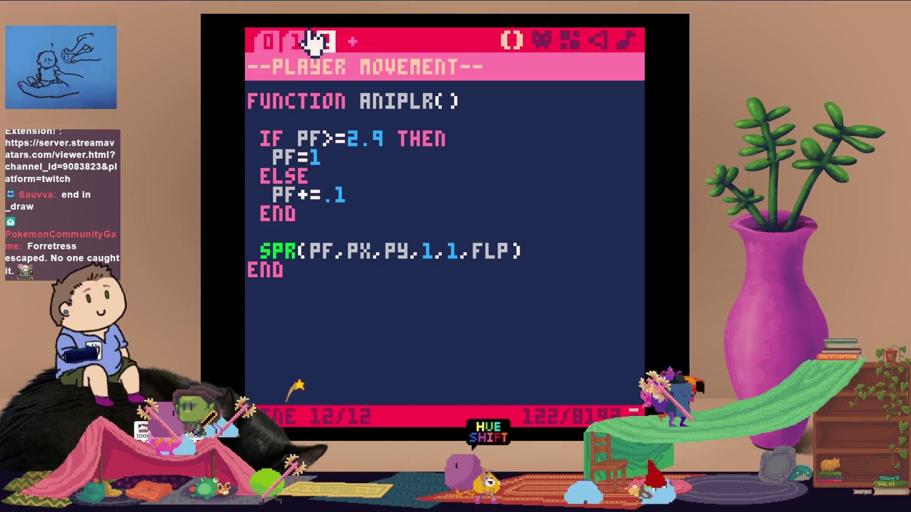
Review the _INIT/_DRAW, player movement and ANIPLR code across tabs 0, 1 and 2
{"action": "left_click", "coordinate": [266, 41]}
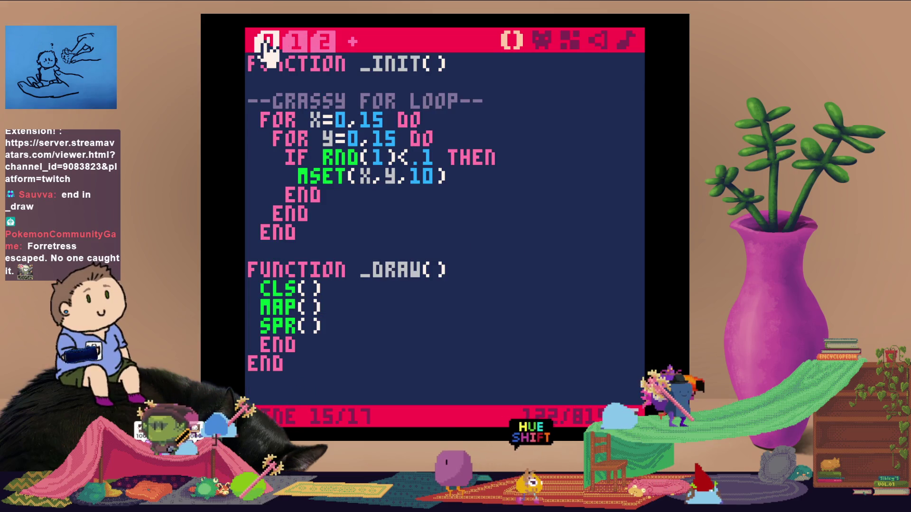
{"action": "left_click", "coordinate": [293, 47]}
{"action": "left_click", "coordinate": [327, 44]}
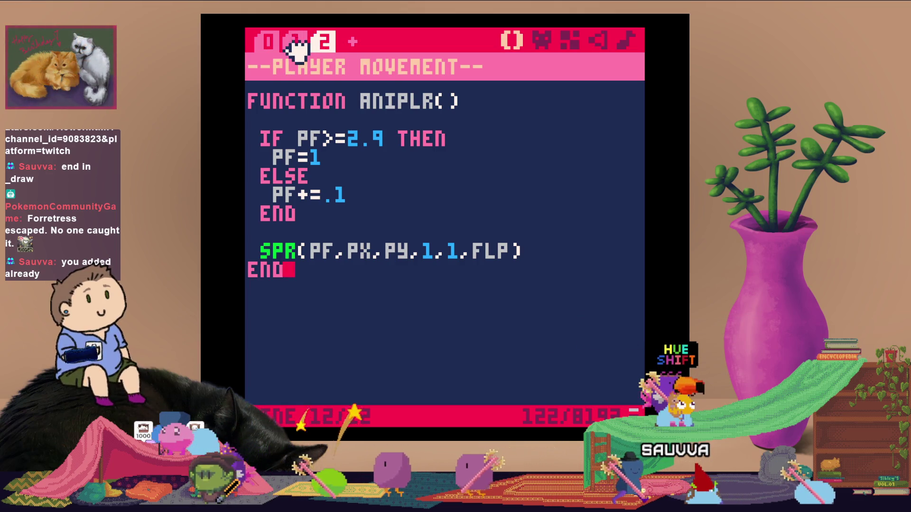
{"action": "left_click", "coordinate": [295, 43]}
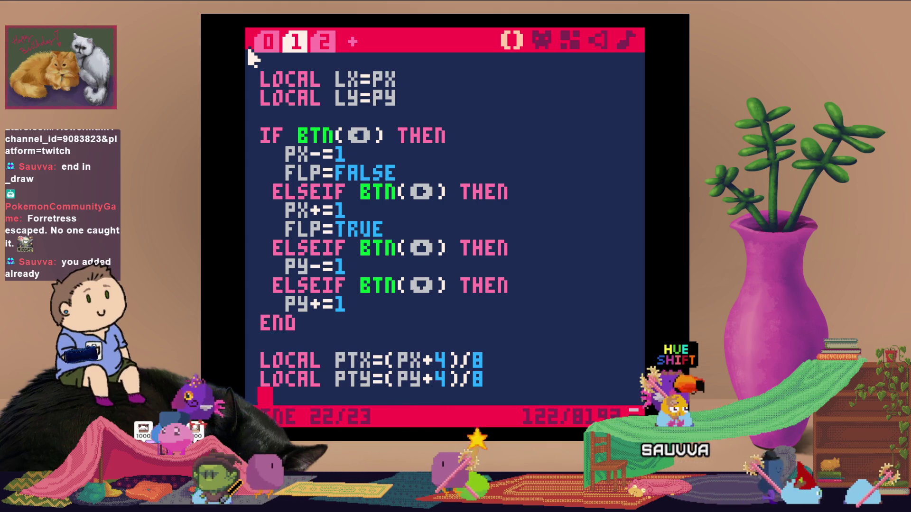
{"action": "scroll", "coordinate": [508, 244], "scroll_direction": "down", "scroll_amount": 2}
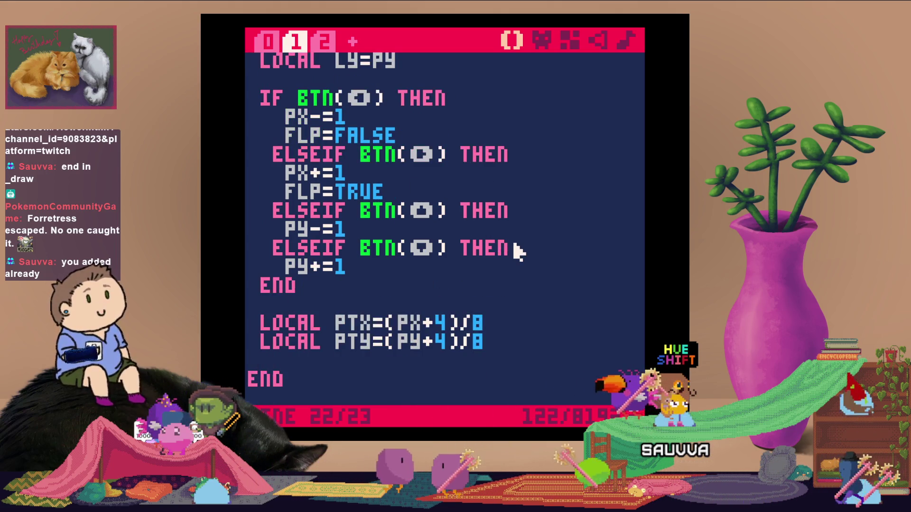
{"action": "scroll", "coordinate": [427, 260], "scroll_direction": "up", "scroll_amount": 2}
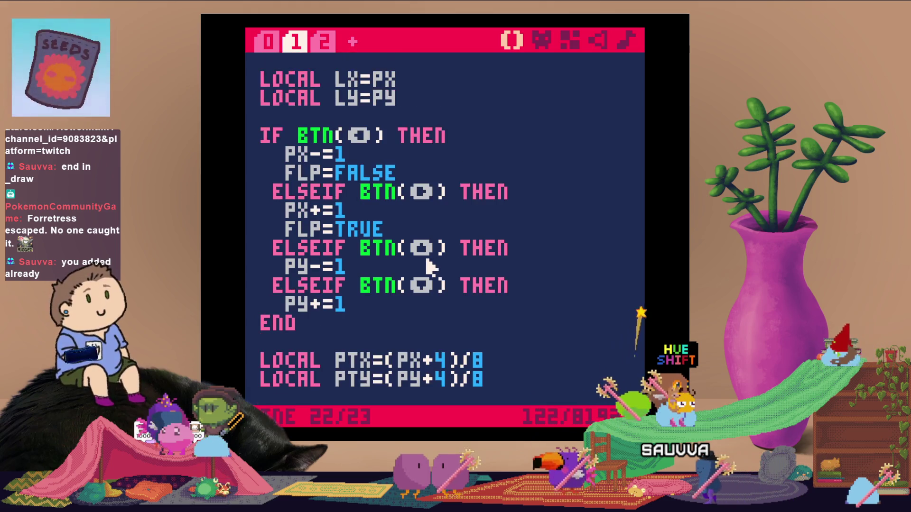
{"action": "left_click", "coordinate": [269, 41]}
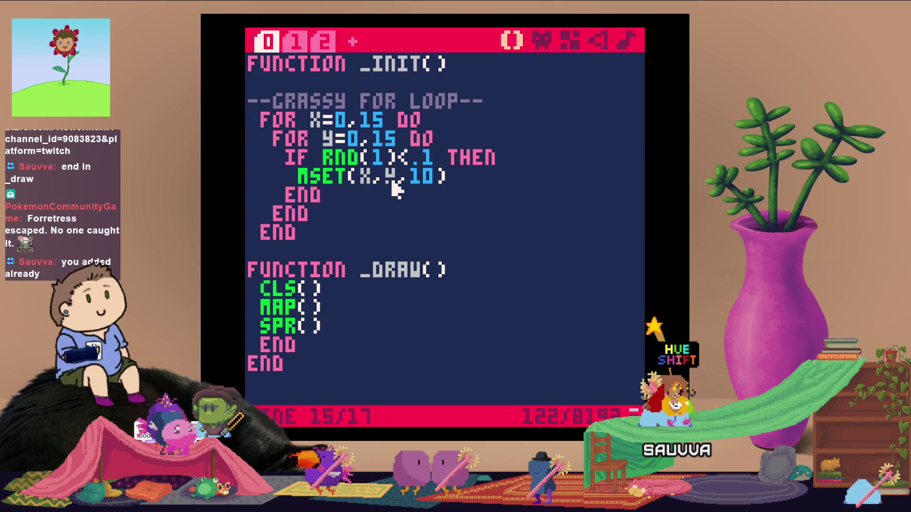
{"action": "scroll", "coordinate": [386, 192], "scroll_direction": "down", "scroll_amount": 2}
{"action": "scroll", "coordinate": [392, 188], "scroll_direction": "up", "scroll_amount": 2}
Scroll through the player movement code, then return to ANIPLR() in tab 2
{"action": "left_click", "coordinate": [327, 58]}
{"action": "left_click", "coordinate": [325, 42]}
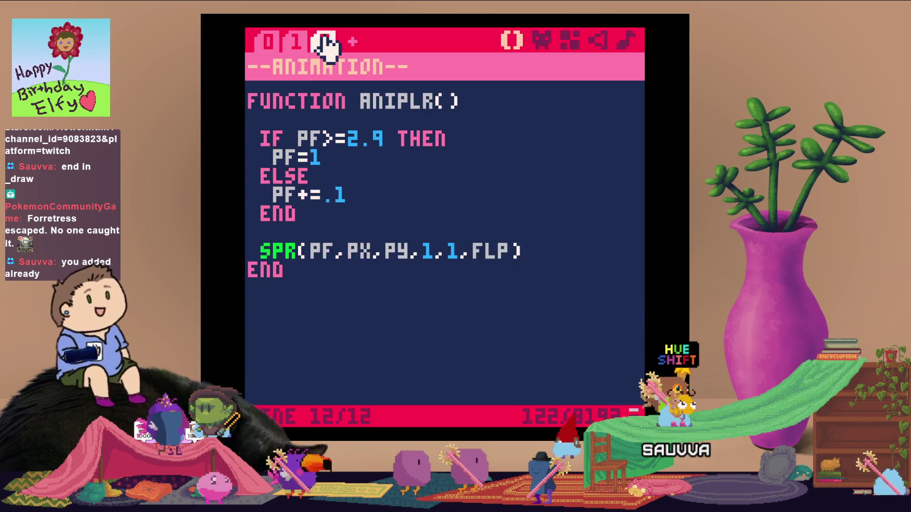
{"action": "left_click", "coordinate": [295, 42]}
{"action": "scroll", "coordinate": [413, 244], "scroll_direction": "up", "scroll_amount": 3}
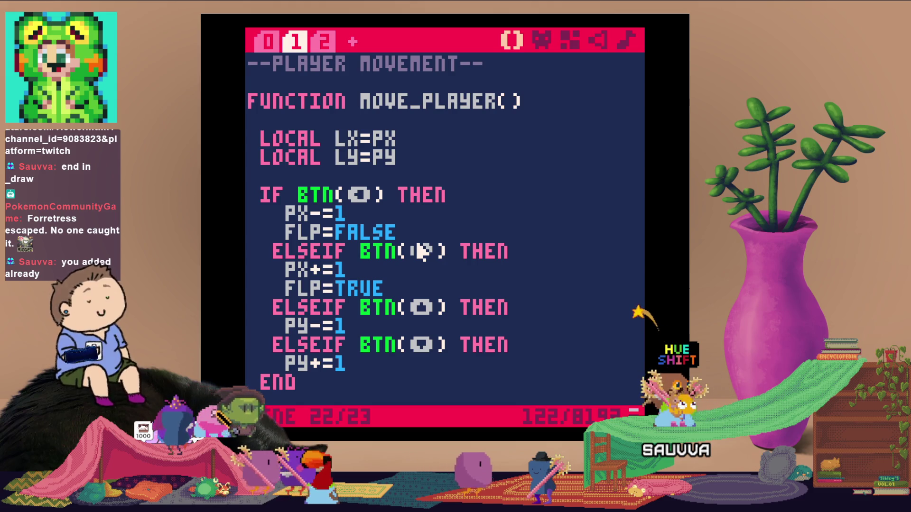
{"action": "scroll", "coordinate": [420, 251], "scroll_direction": "down", "scroll_amount": 4}
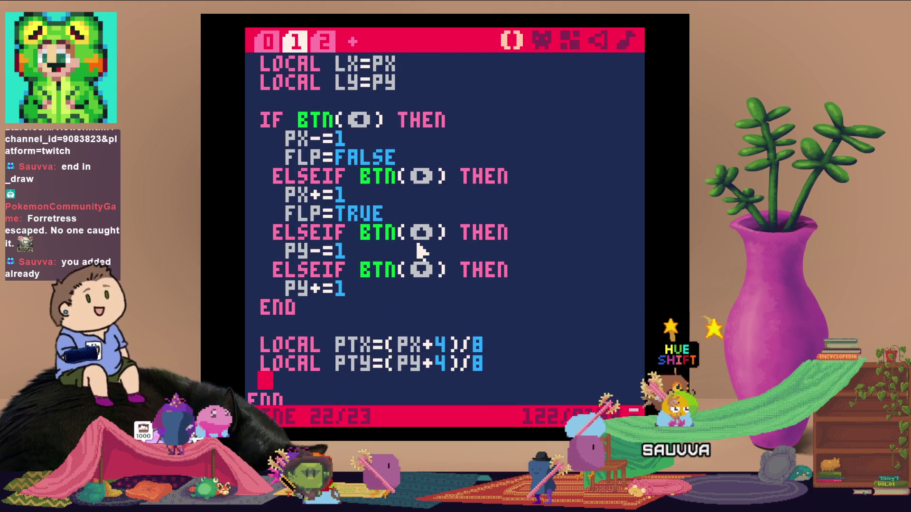
{"action": "scroll", "coordinate": [420, 252], "scroll_direction": "down", "scroll_amount": 4}
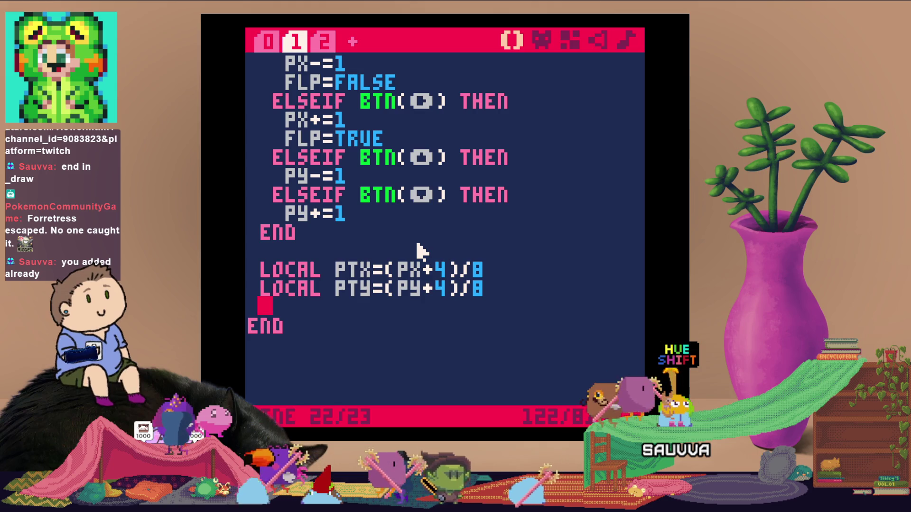
{"action": "scroll", "coordinate": [421, 250], "scroll_direction": "down", "scroll_amount": 2}
{"action": "scroll", "coordinate": [421, 250], "scroll_direction": "up", "scroll_amount": 4}
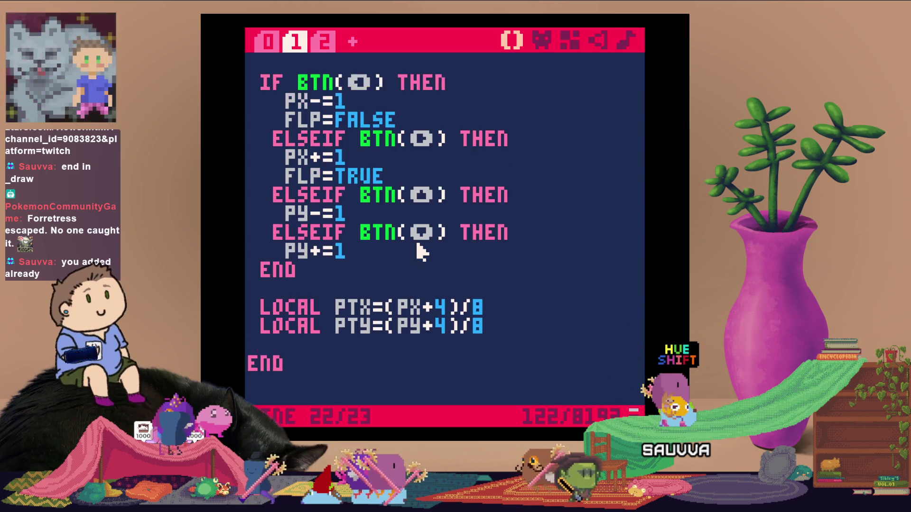
{"action": "left_click", "coordinate": [323, 42]}
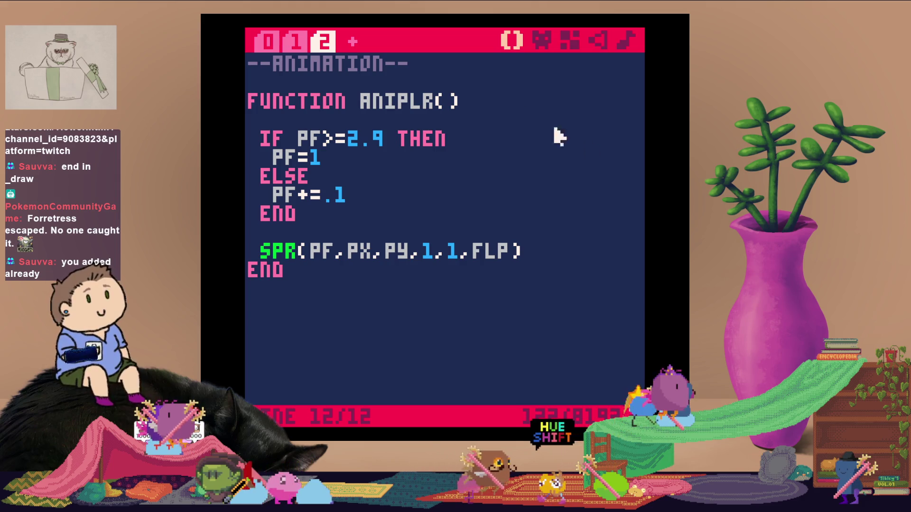
Glance at the sprite editor, test-run the grassy map, then view SETUP_GAME() in tab 0
{"action": "left_click", "coordinate": [543, 42]}
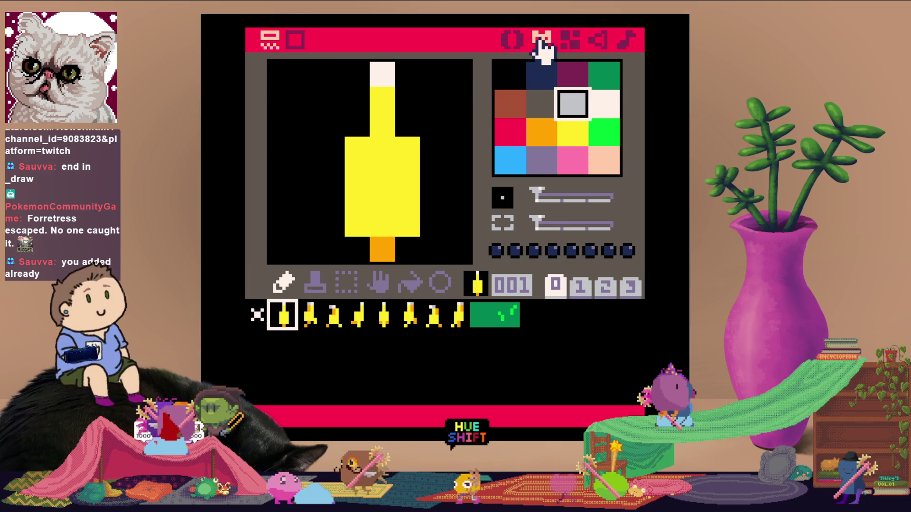
{"action": "left_click", "coordinate": [514, 42]}
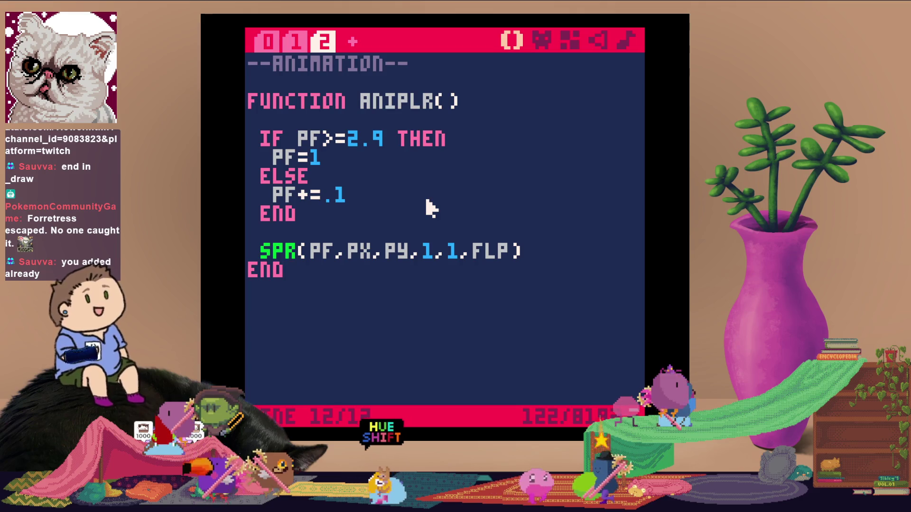
{"action": "key", "text": "ctrl+r"}
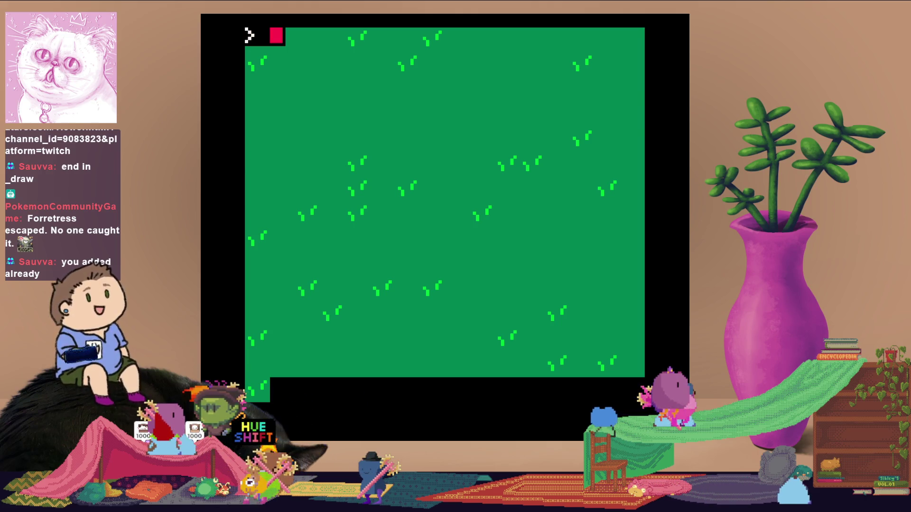
{"action": "key", "text": "Escape"}
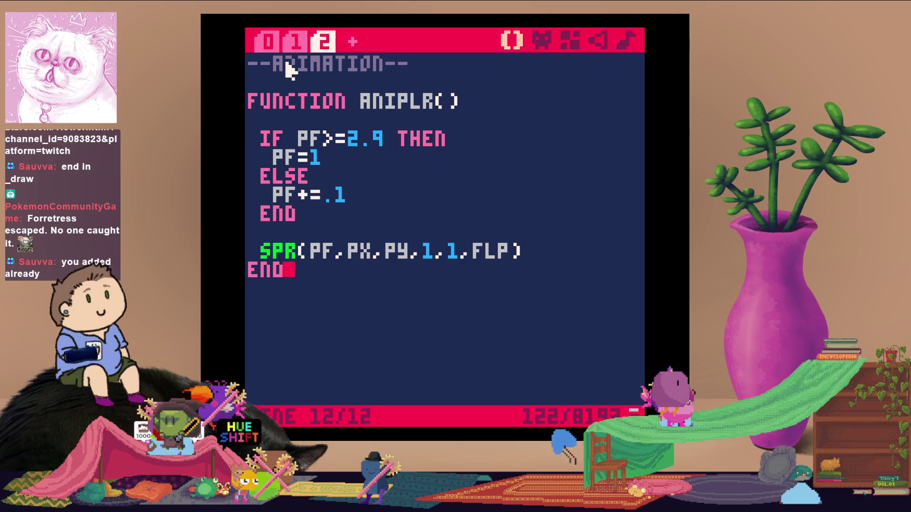
{"action": "key", "text": "ctrl+tab"}
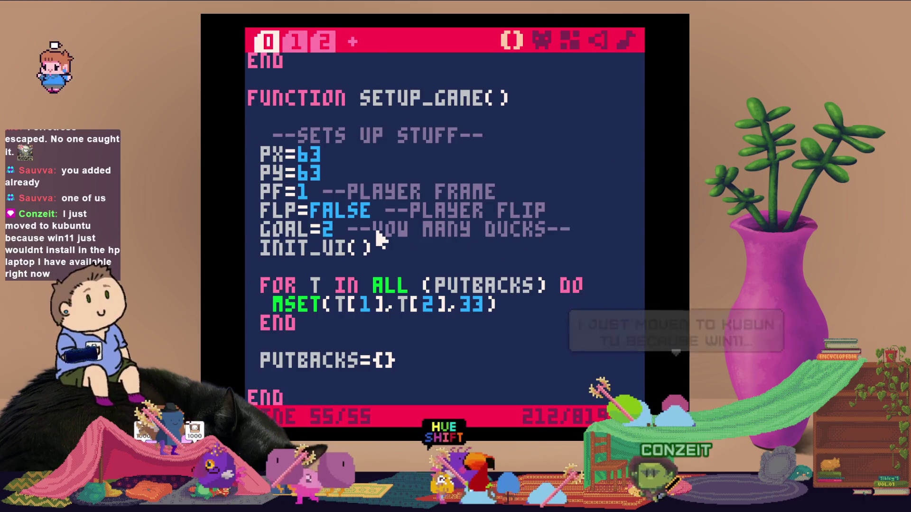
Replace tab 1's player movement code with an --ANIMATION-- heading and the ANIPLR() function
{"action": "left_click", "coordinate": [299, 41]}
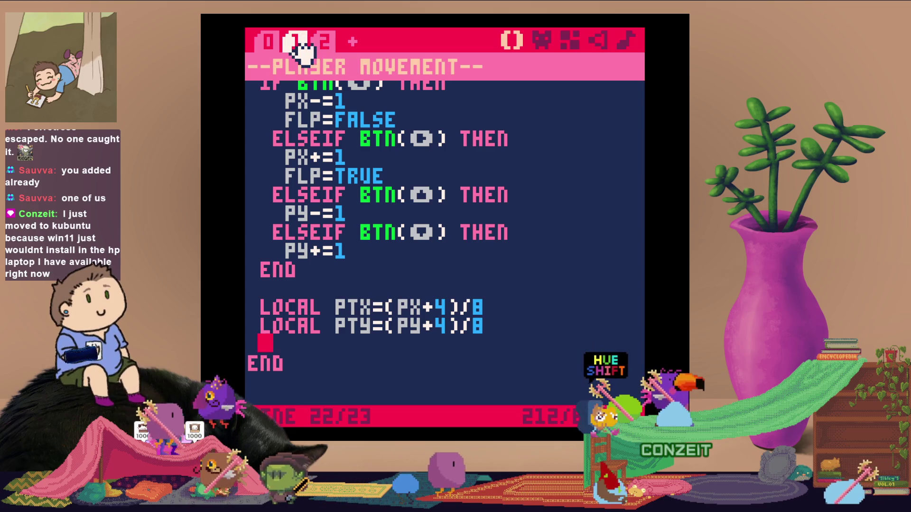
{"action": "key", "text": "ctrl+a"}
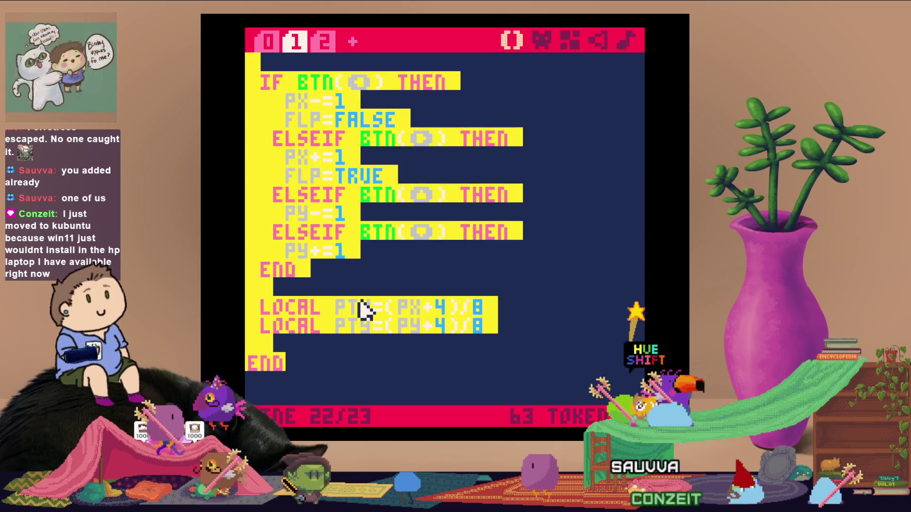
{"action": "key", "text": "ctrl+x"}
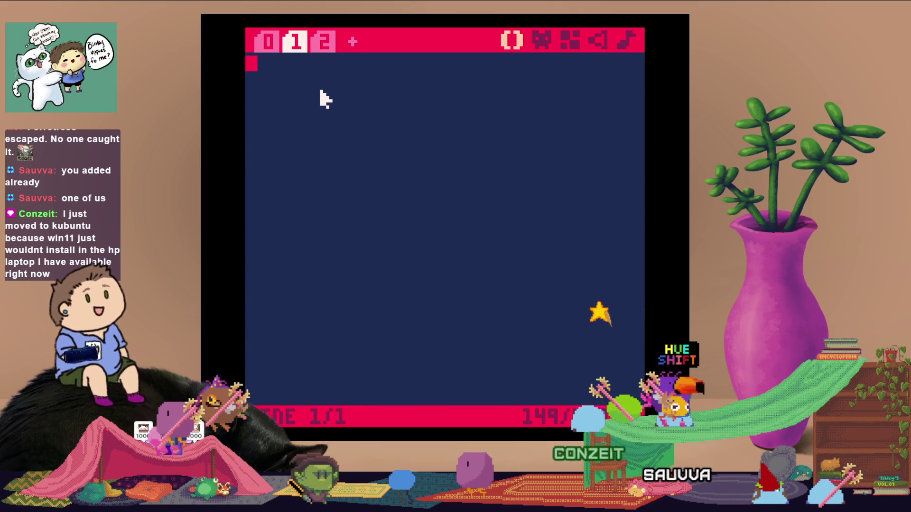
{"action": "type", "text": "--ANIMATION--"}
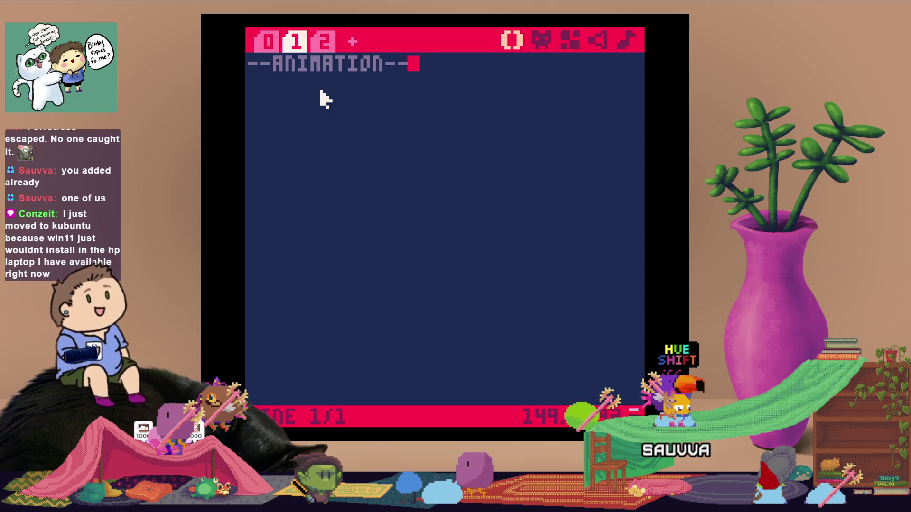
{"action": "key", "text": "Return"}
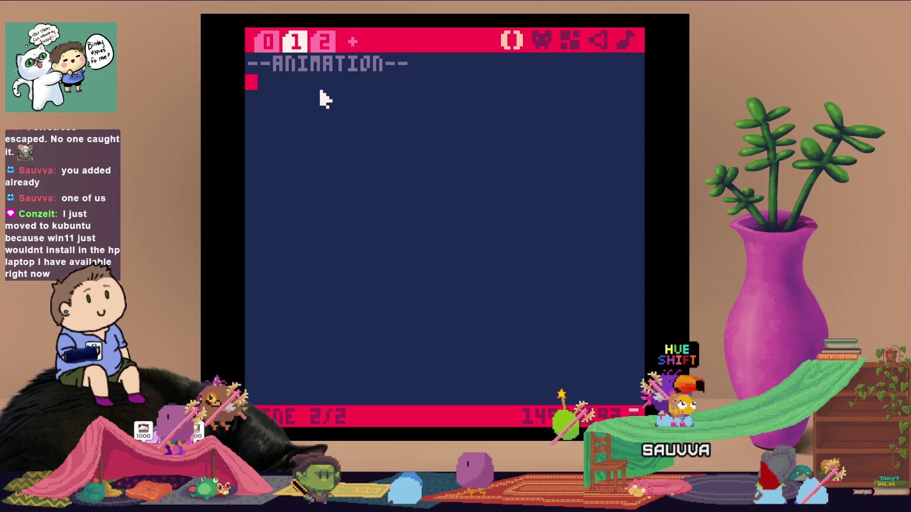
{"action": "key", "text": "Return"}
{"action": "key", "text": "ctrl+v"}
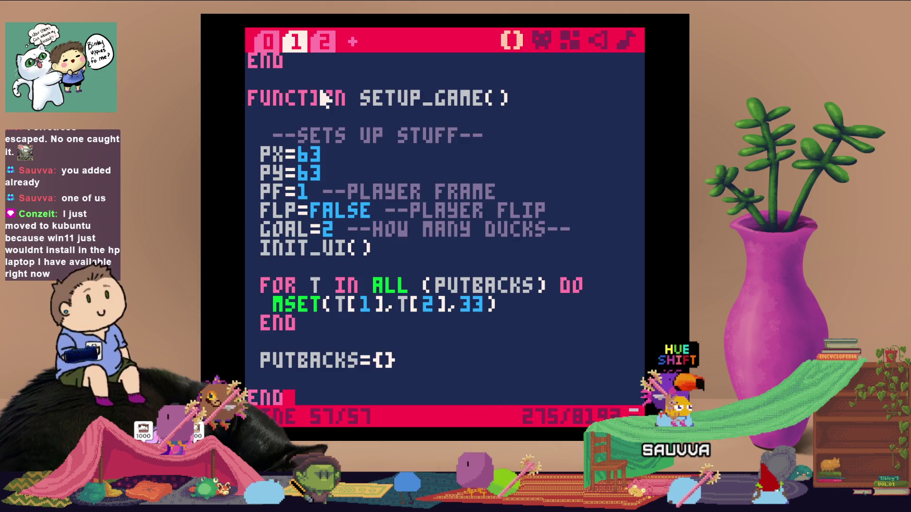
{"action": "key", "text": "ctrl+z"}
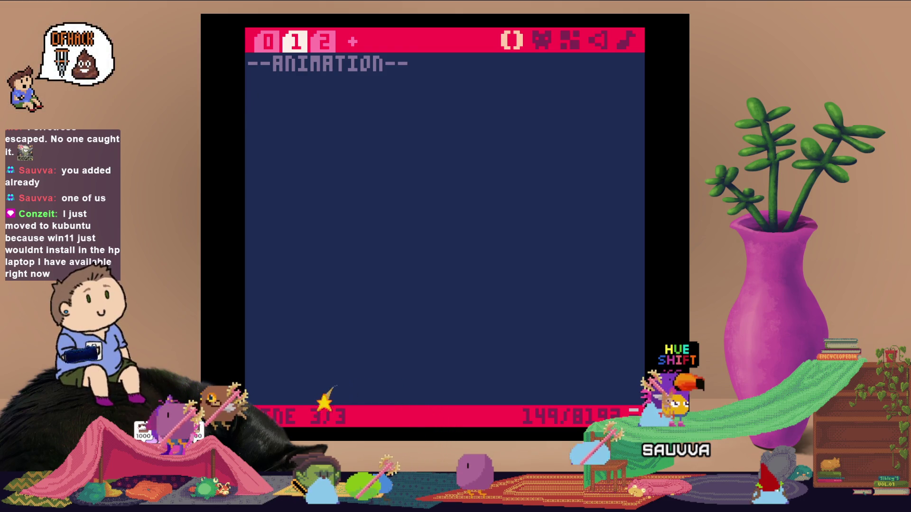
{"action": "key", "text": "ctrl+v"}
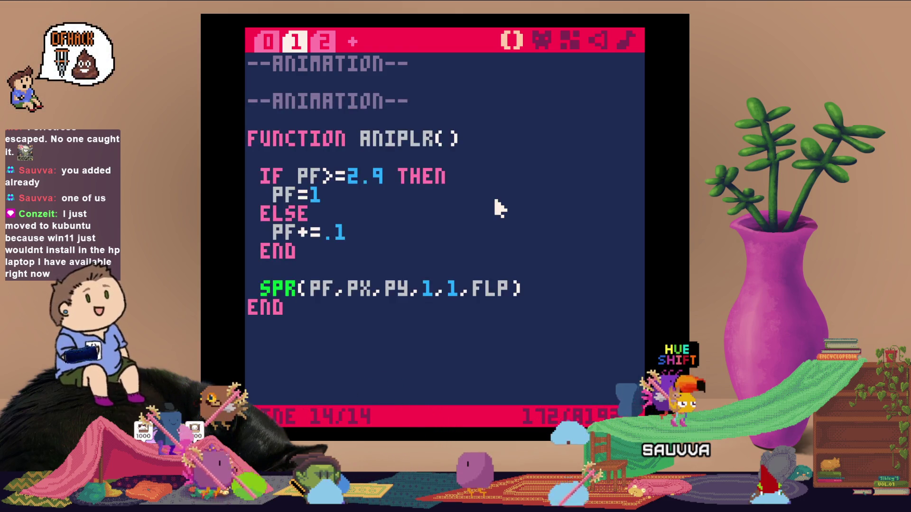
Cut all the code out of tab 2, leaving it empty
{"action": "left_click", "coordinate": [324, 42]}
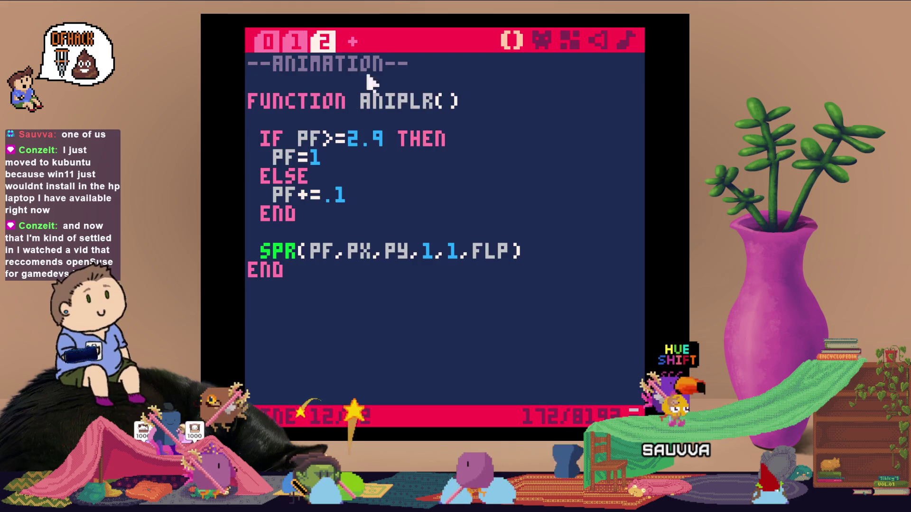
{"action": "key", "text": "ctrl+a"}
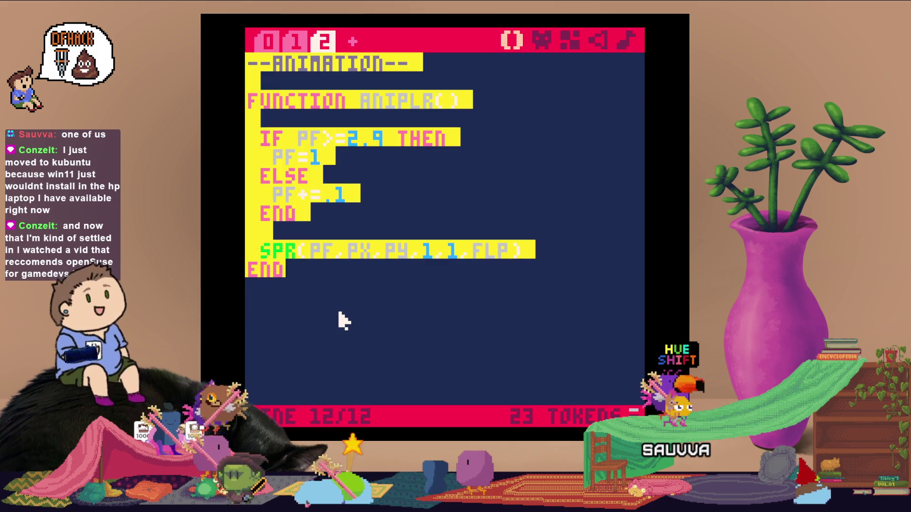
{"action": "key", "text": "ctrl+x"}
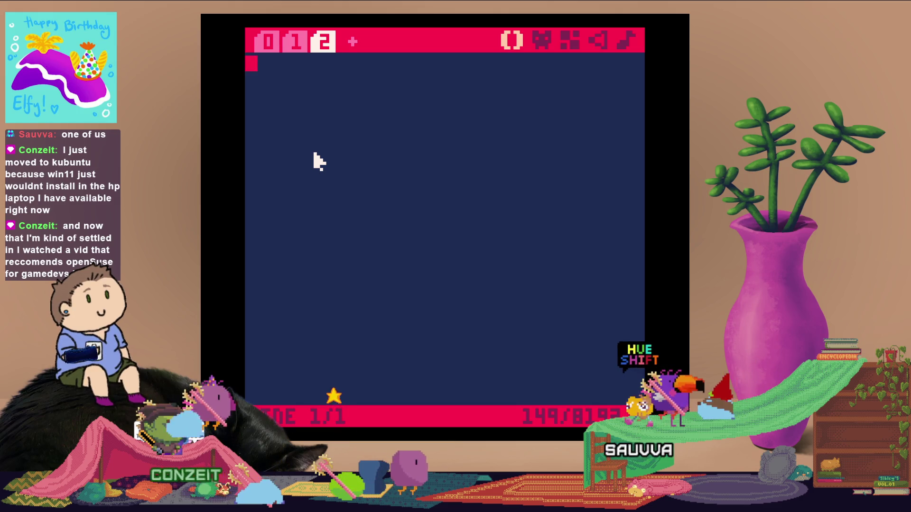
Paste the 20-line --PICKUPS-- PICKUPS() function into tab 2 and add code tab 3
{"action": "key", "text": "ctrl+v"}
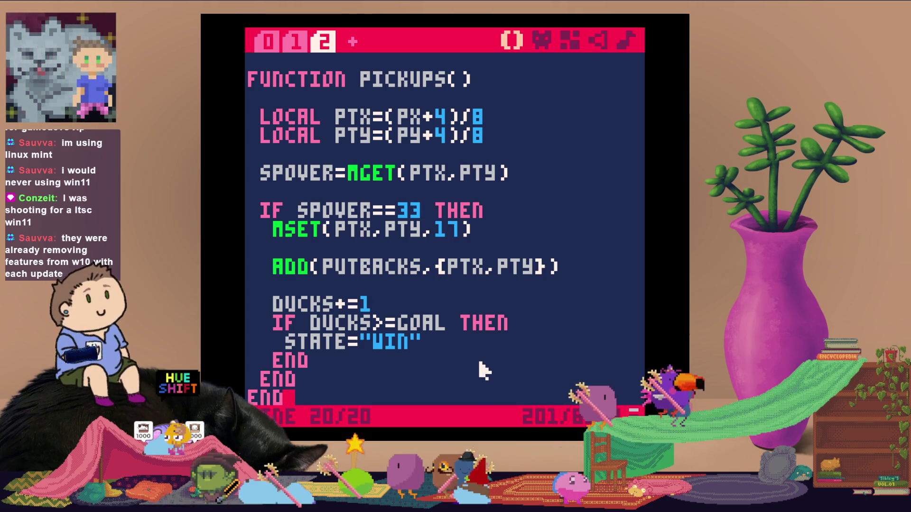
{"action": "scroll", "coordinate": [484, 370], "scroll_direction": "up", "scroll_amount": 1}
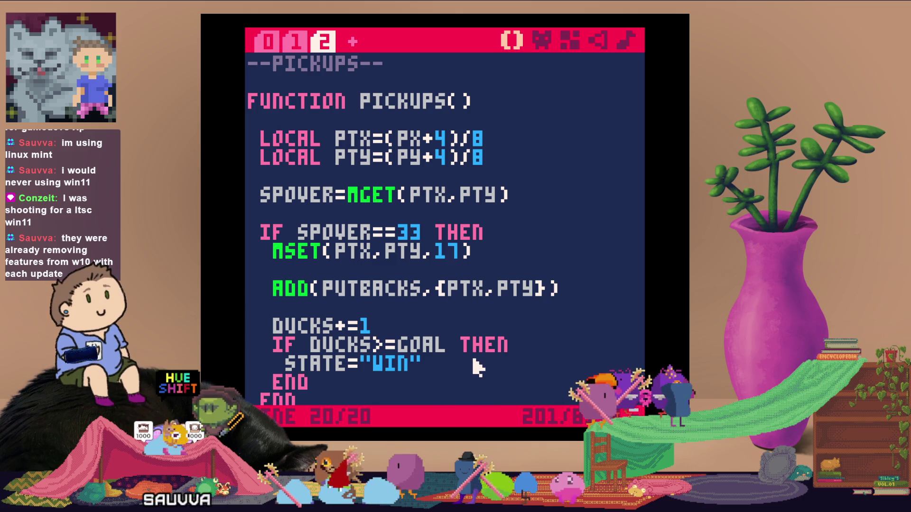
{"action": "left_click", "coordinate": [355, 43]}
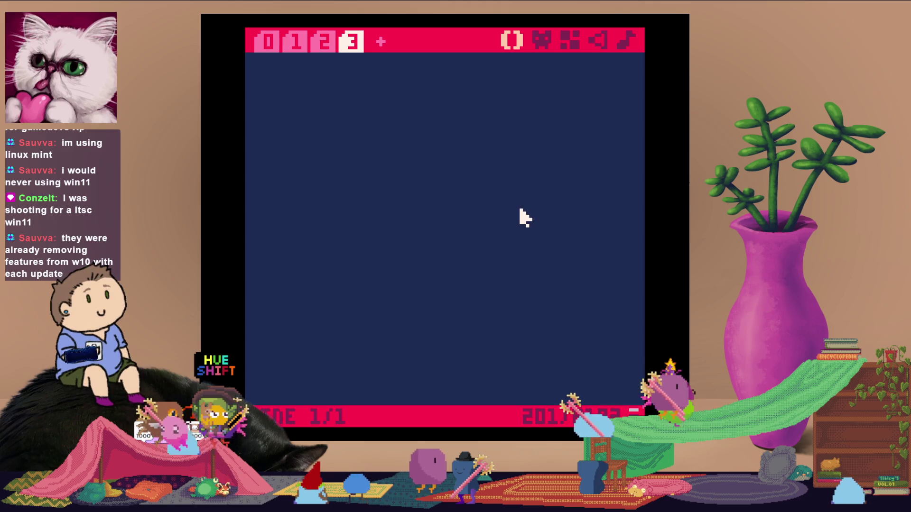
Paste the --POINTS/UI-- init_ui() and draw_ui() code into tab 3, removing DUCKS from its label
{"action": "key", "text": "ctrl+v"}
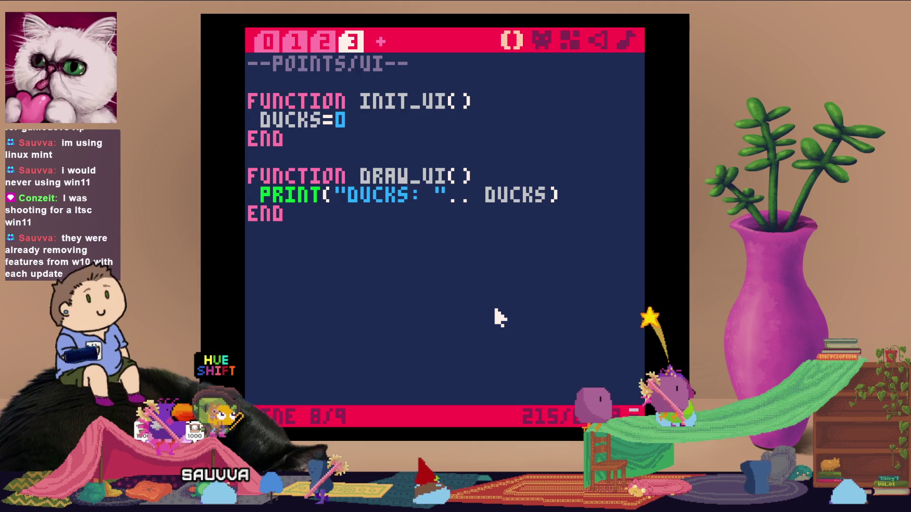
{"action": "key", "text": "BackSpace"}
{"action": "key", "text": "BackSpace"}
{"action": "key", "text": "BackSpace"}
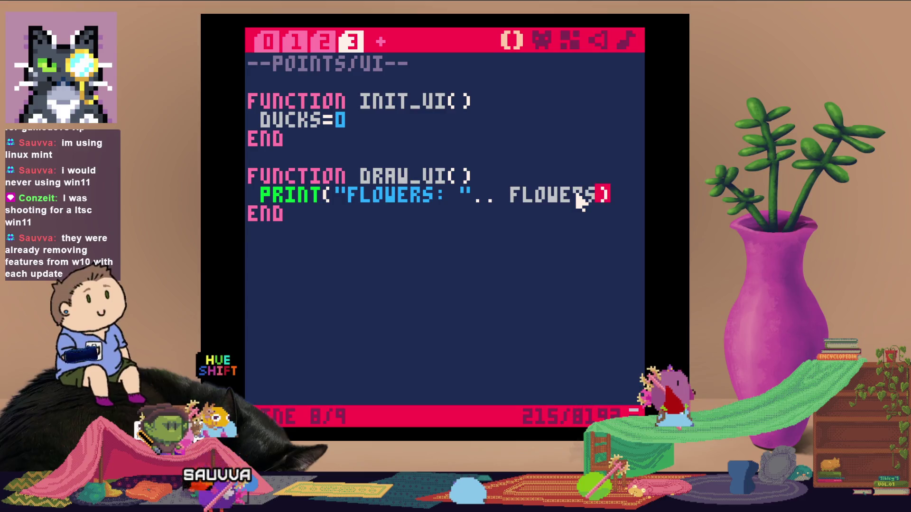
{"action": "left_click", "coordinate": [297, 42]}
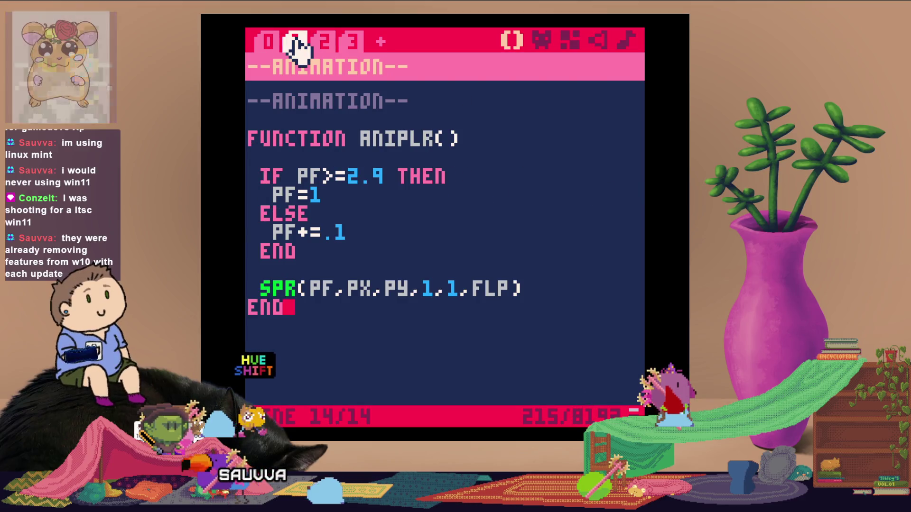
Change SETUP_GAME's goal comment from DUCKS to FLOWERS, then add a fifth code tab
{"action": "left_click", "coordinate": [271, 42]}
{"action": "scroll", "coordinate": [408, 242], "scroll_direction": "down", "scroll_amount": 3}
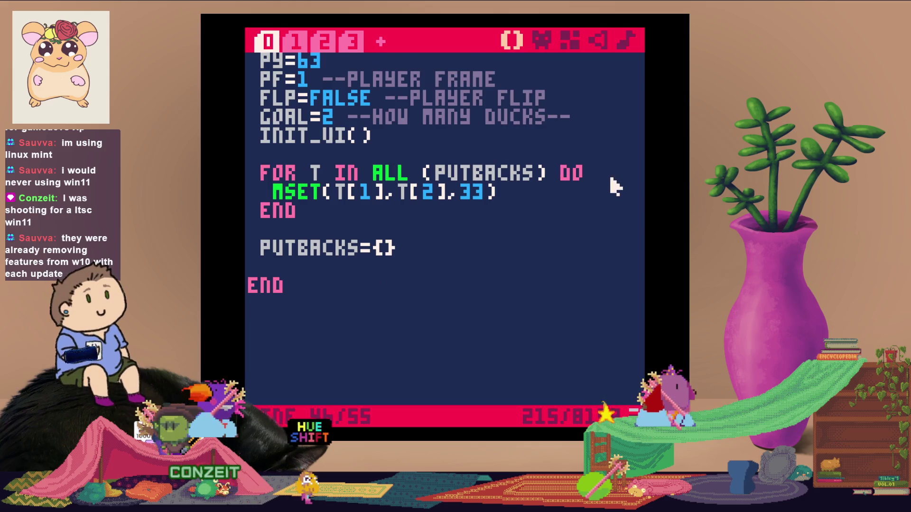
{"action": "key", "text": "BackSpace"}
{"action": "key", "text": "BackSpace"}
{"action": "key", "text": "BackSpace"}
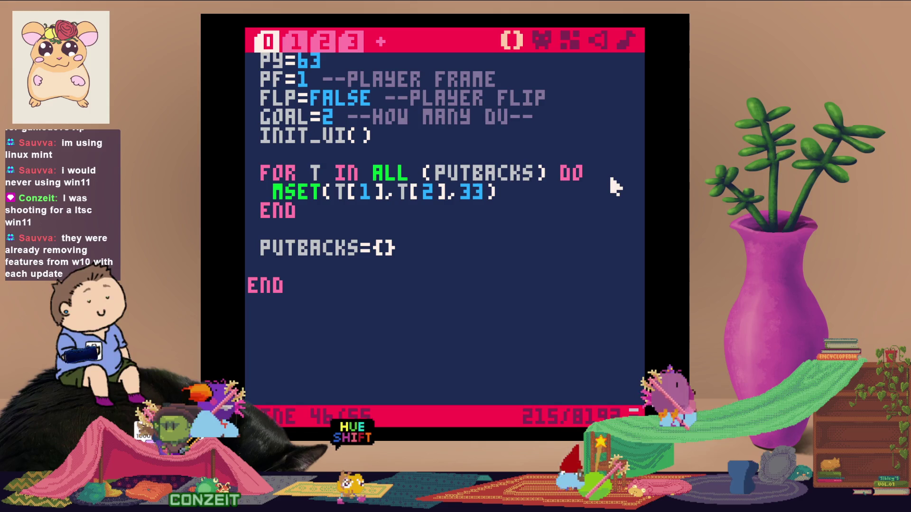
{"action": "type", "text": "FLOWERS"}
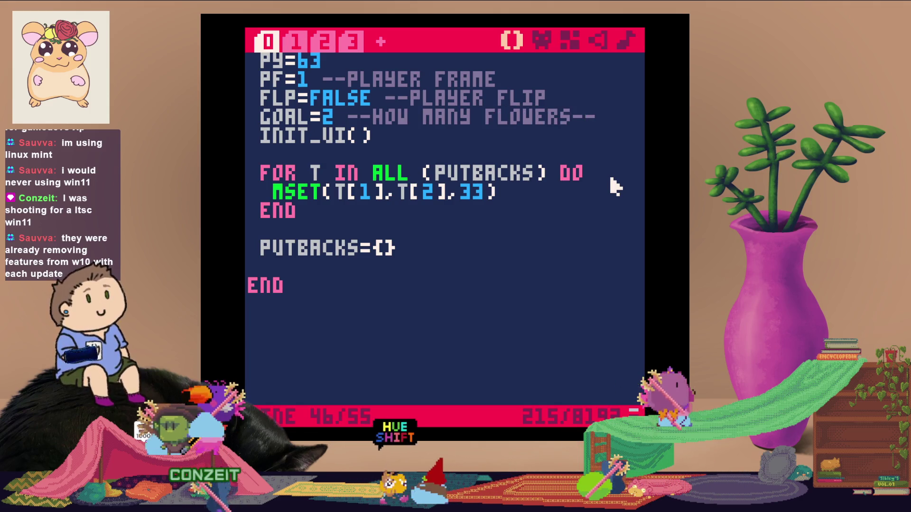
{"action": "scroll", "coordinate": [550, 246], "scroll_direction": "down", "scroll_amount": 2}
{"action": "scroll", "coordinate": [549, 245], "scroll_direction": "up", "scroll_amount": 8}
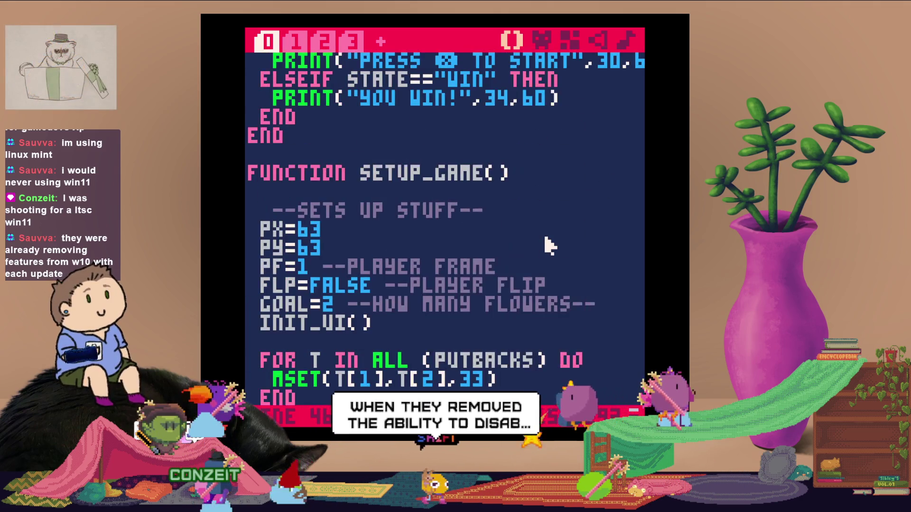
{"action": "scroll", "coordinate": [549, 245], "scroll_direction": "up", "scroll_amount": 5}
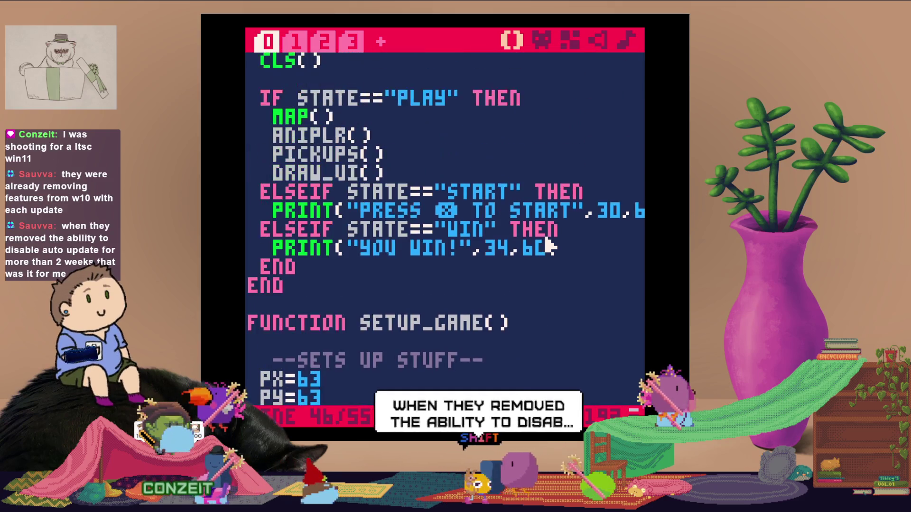
{"action": "scroll", "coordinate": [549, 245], "scroll_direction": "up", "scroll_amount": 6}
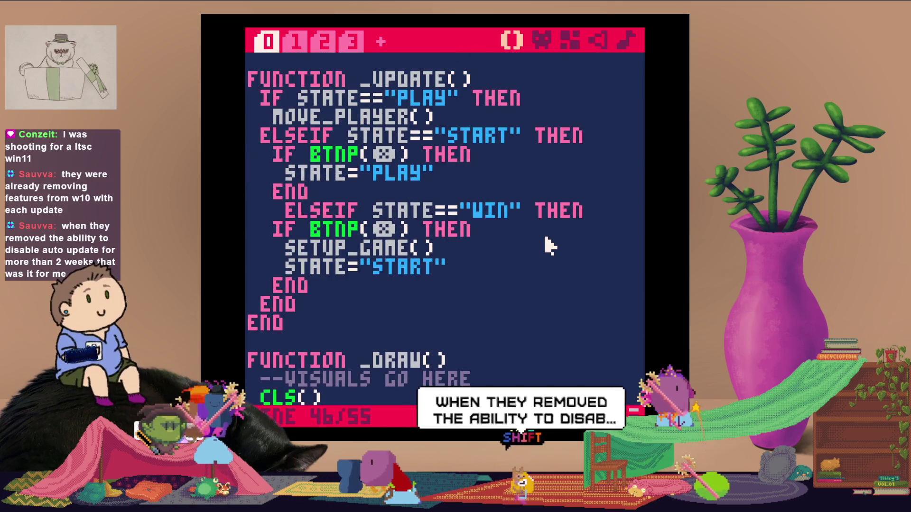
{"action": "scroll", "coordinate": [499, 273], "scroll_direction": "up", "scroll_amount": 1}
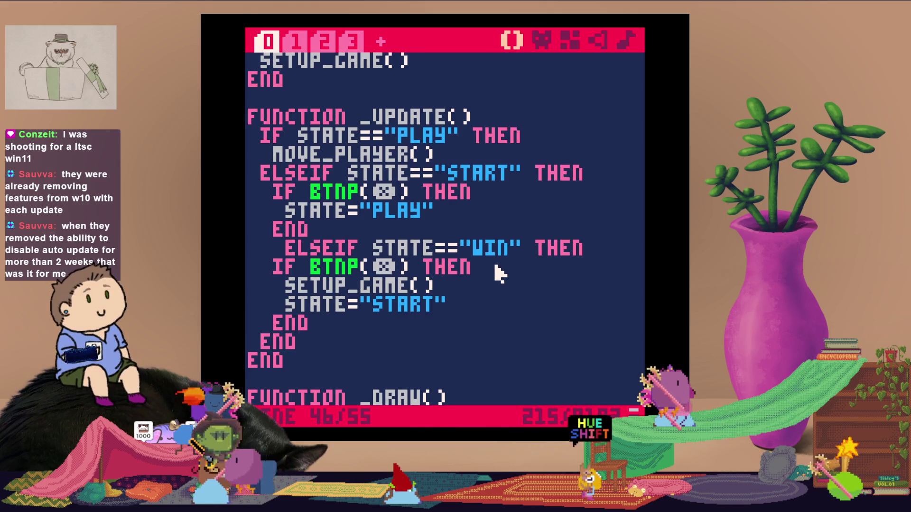
{"action": "scroll", "coordinate": [499, 274], "scroll_direction": "up", "scroll_amount": 2}
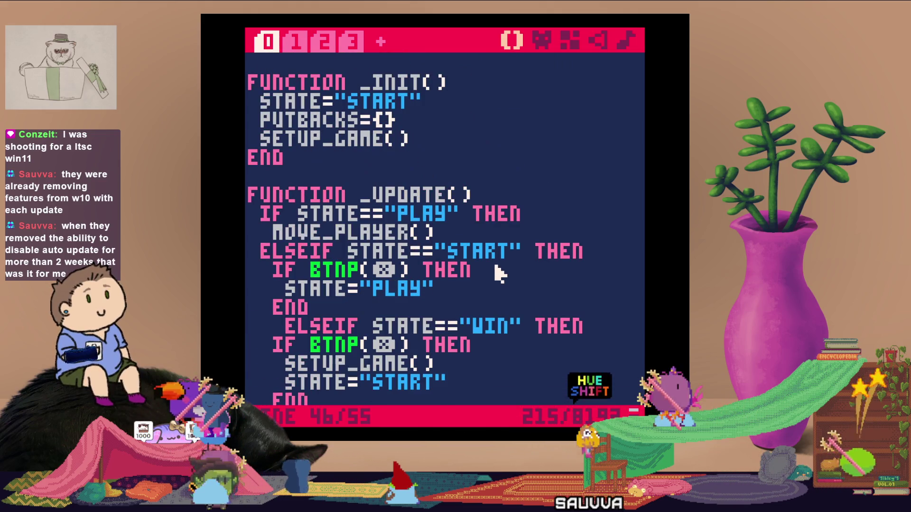
{"action": "left_click", "coordinate": [353, 41]}
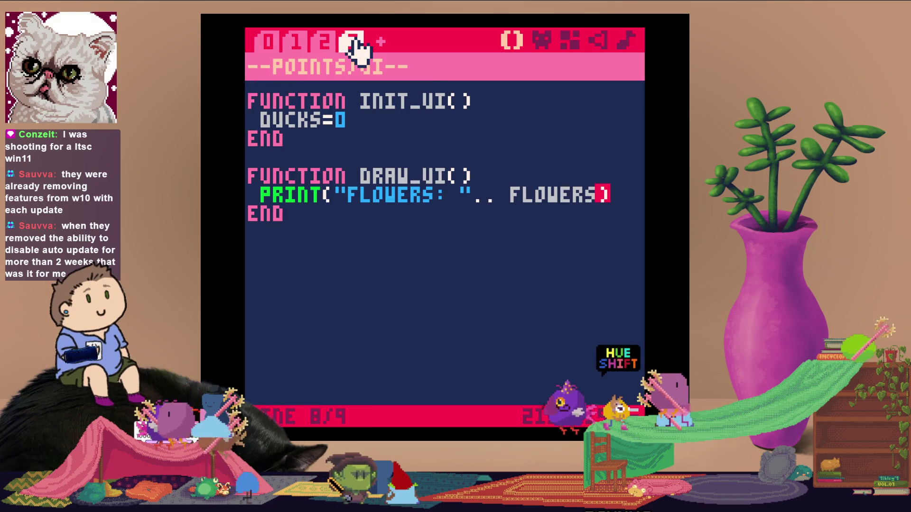
{"action": "left_click", "coordinate": [380, 41]}
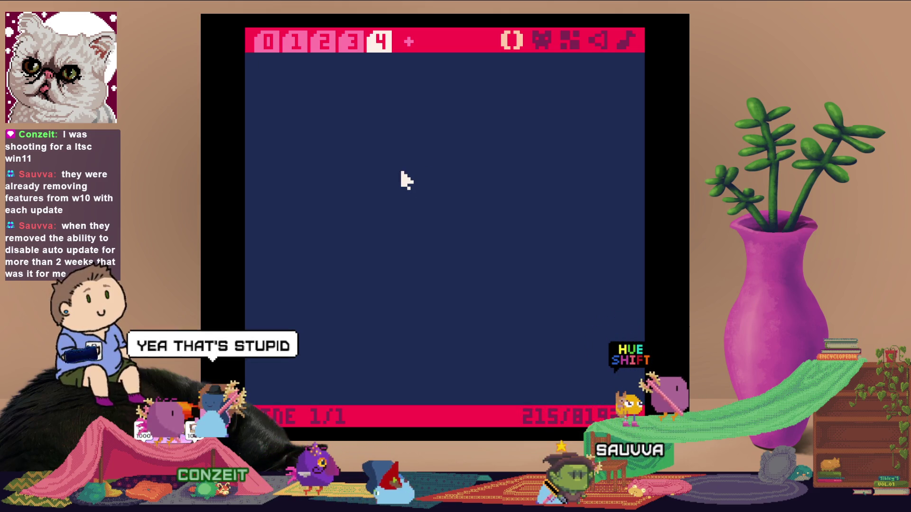
Paste the 32-line --PLAYER MOVEMENT-- move_player code with flag-0 collision into tab 4
{"action": "key", "text": "ctrl+v"}
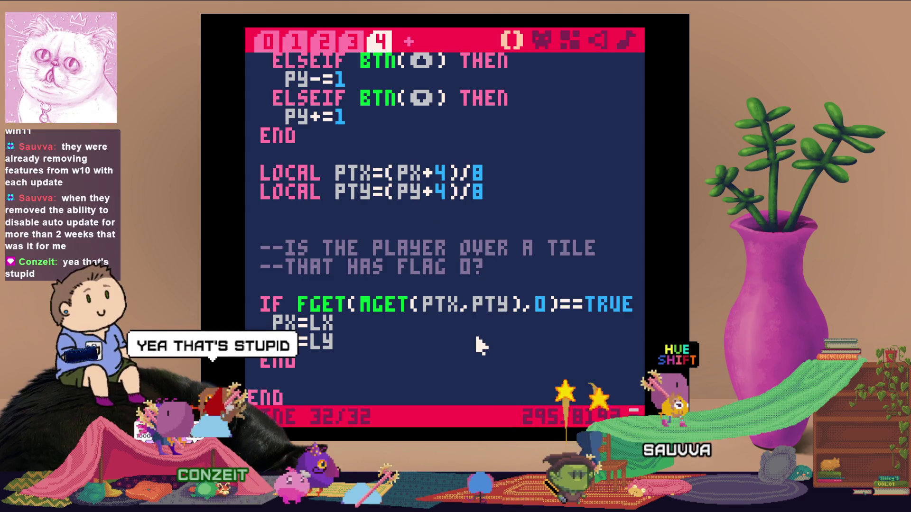
{"action": "scroll", "coordinate": [479, 345], "scroll_direction": "up", "scroll_amount": 2}
{"action": "scroll", "coordinate": [480, 345], "scroll_direction": "up", "scroll_amount": 4}
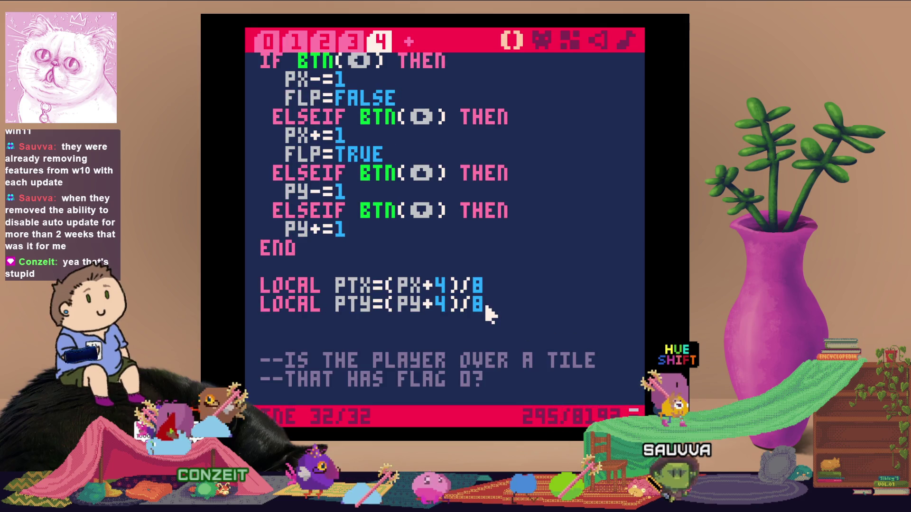
{"action": "scroll", "coordinate": [489, 314], "scroll_direction": "down", "scroll_amount": 6}
{"action": "scroll", "coordinate": [485, 311], "scroll_direction": "up", "scroll_amount": 13}
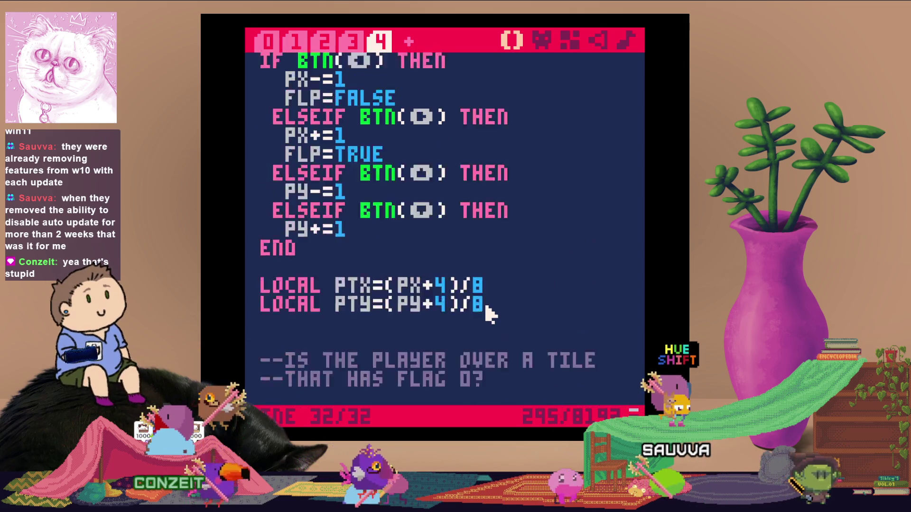
{"action": "left_click", "coordinate": [543, 41]}
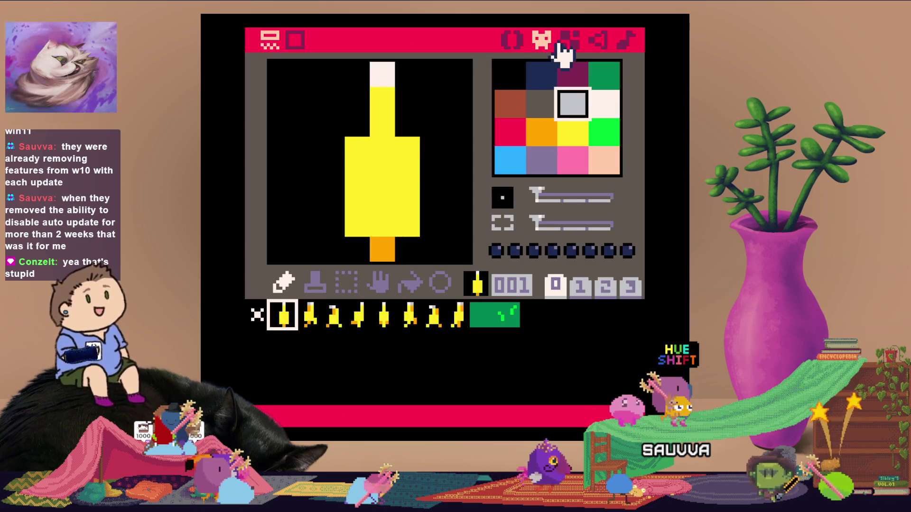
Save the cart and make sprite 017 a plain green tile
{"action": "left_click", "coordinate": [532, 318]}
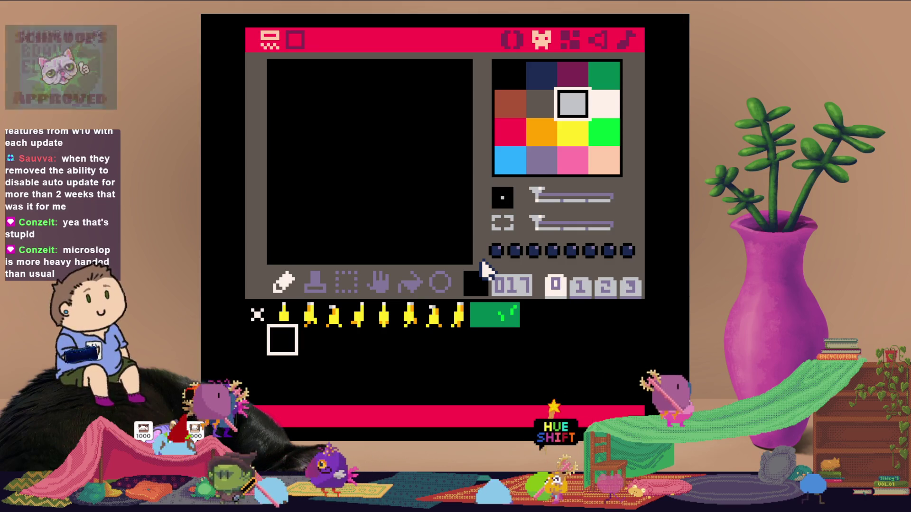
{"action": "key", "text": "ctrl+s"}
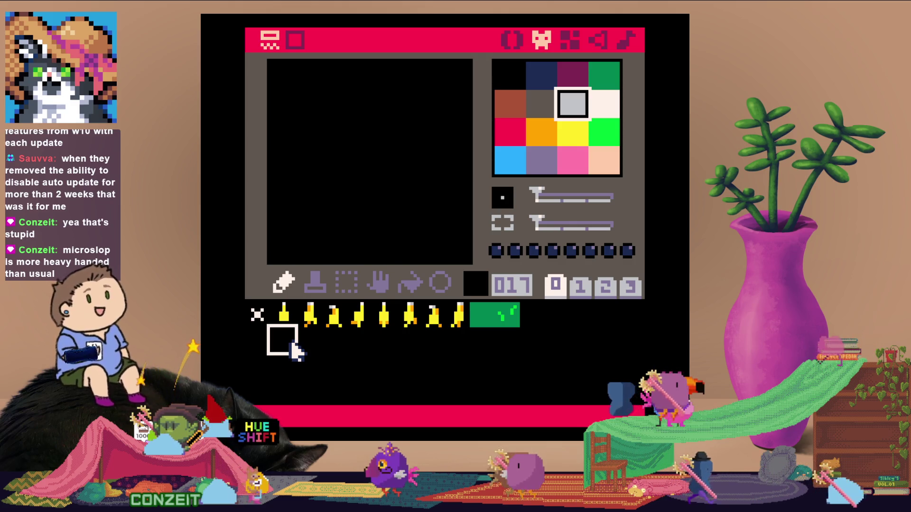
{"action": "left_click", "coordinate": [480, 319]}
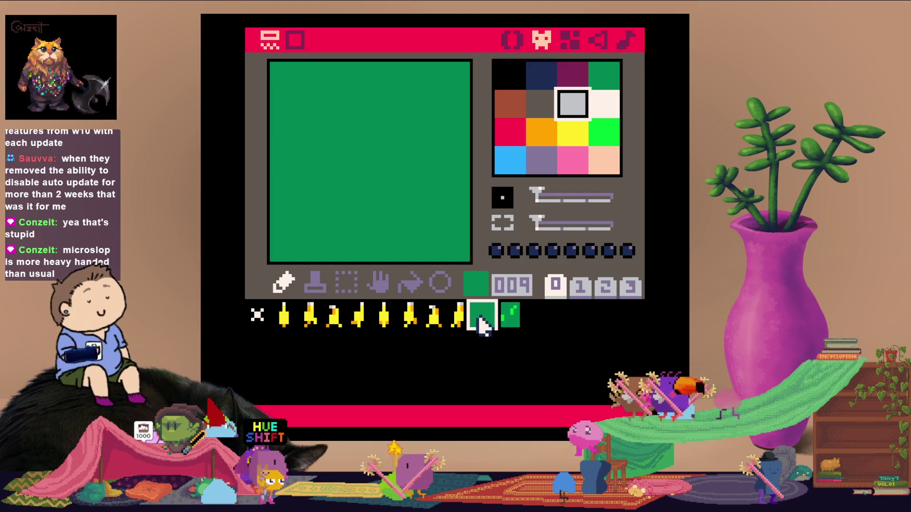
{"action": "left_click", "coordinate": [290, 351]}
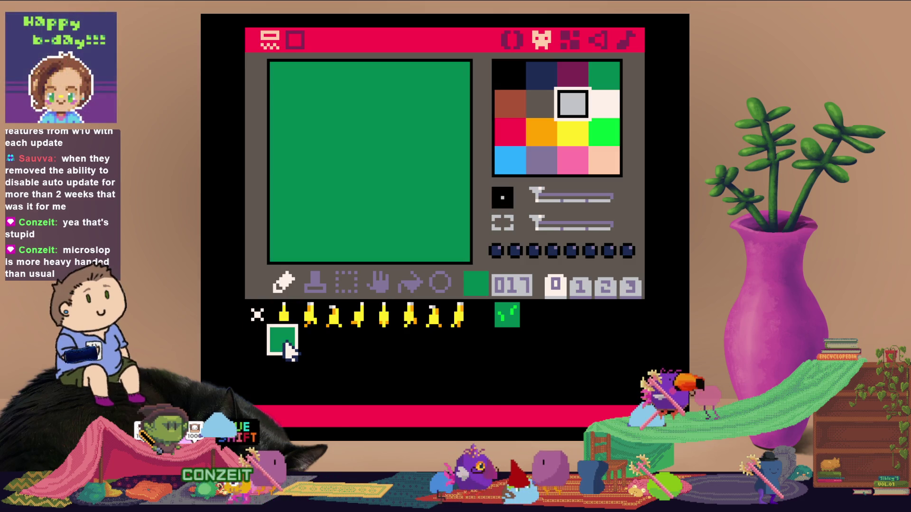
Move the grass tuft sprite from slot 010 to 016 and pick green tile 017 for the map
{"action": "left_click", "coordinate": [511, 318]}
{"action": "key", "text": "ctrl+x"}
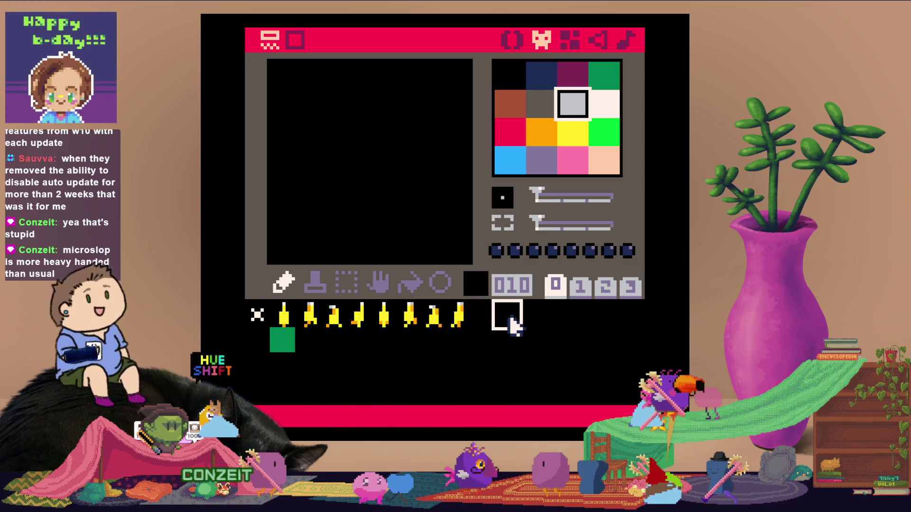
{"action": "left_click", "coordinate": [259, 348]}
{"action": "key", "text": "ctrl+v"}
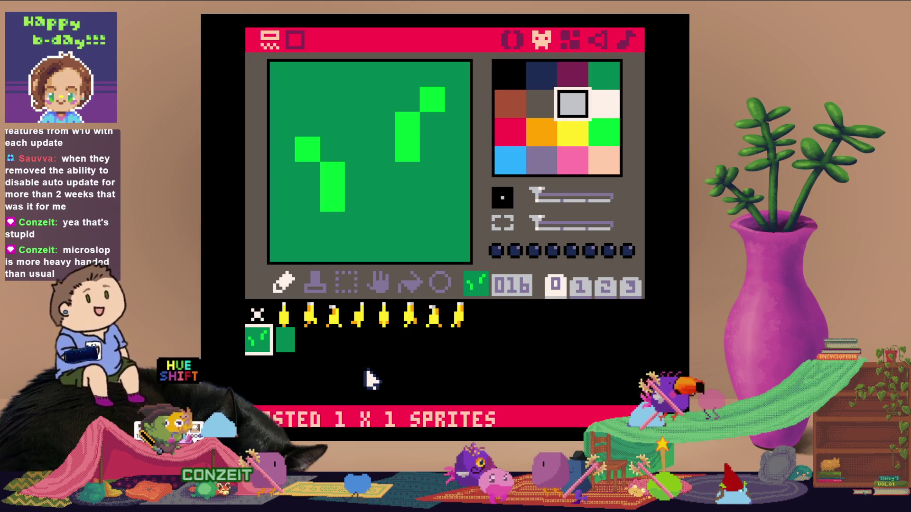
{"action": "left_click", "coordinate": [285, 340]}
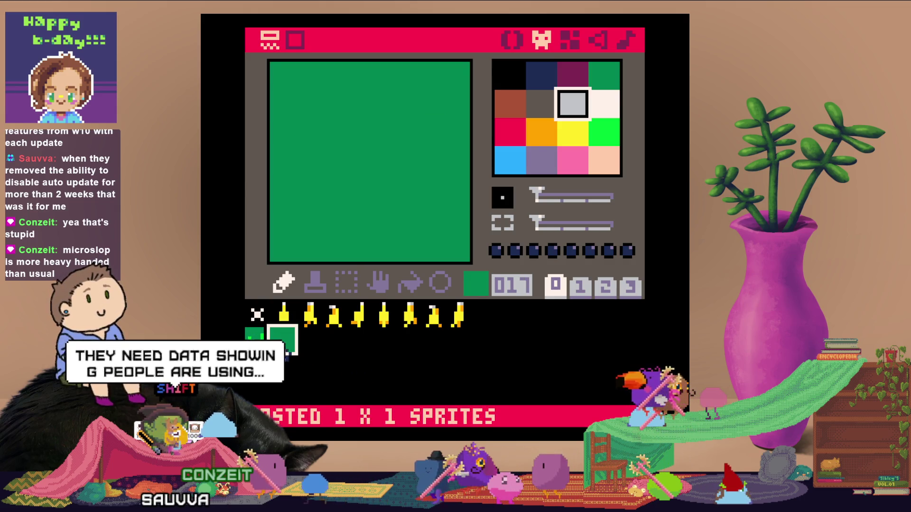
{"action": "left_click", "coordinate": [569, 40]}
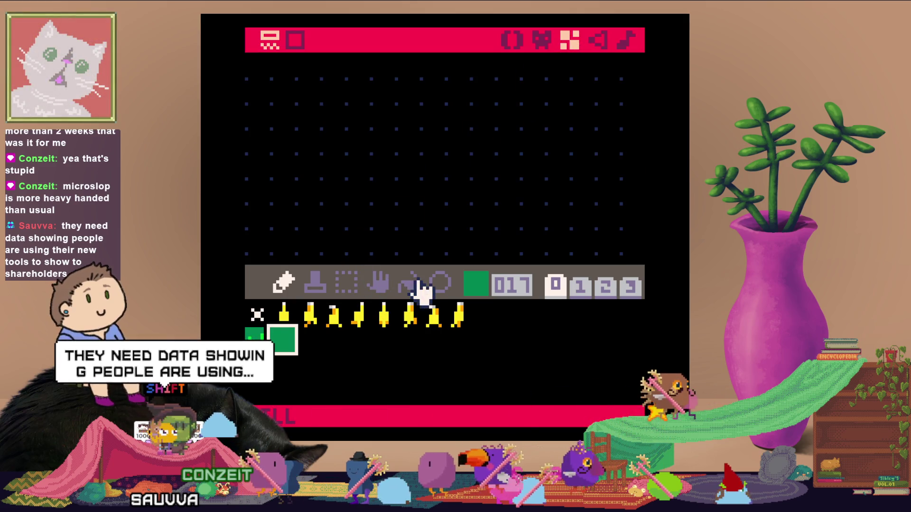
Flood-fill the first black map regions with green tile 017, panning between them
{"action": "left_click", "coordinate": [388, 187]}
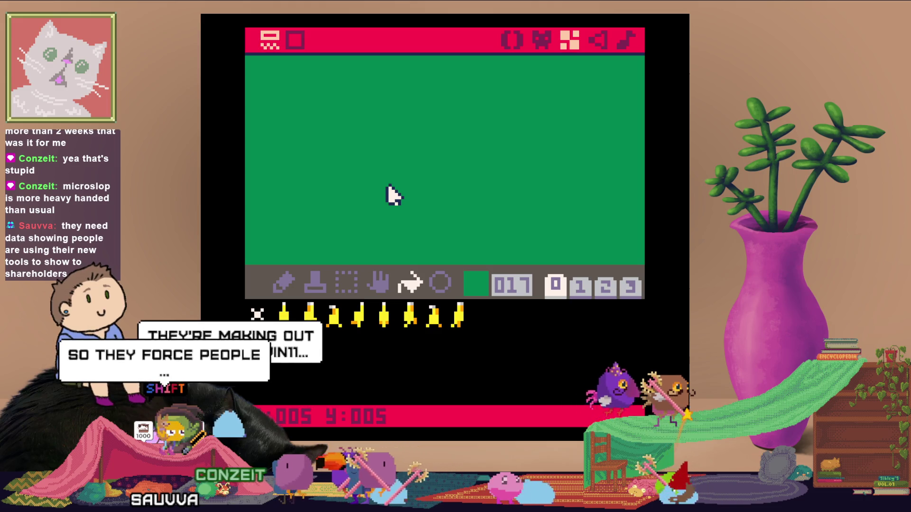
{"action": "scroll", "coordinate": [388, 187], "scroll_direction": "down", "scroll_amount": 2}
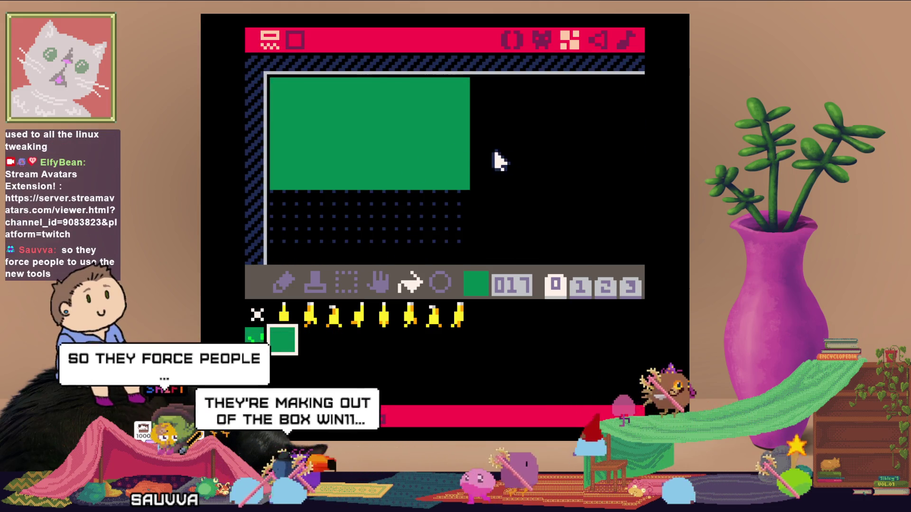
{"action": "left_click", "coordinate": [496, 159]}
{"action": "left_click", "coordinate": [467, 209]}
{"action": "left_click_drag", "start_coordinate": [572, 227], "coordinate": [555, 173]}
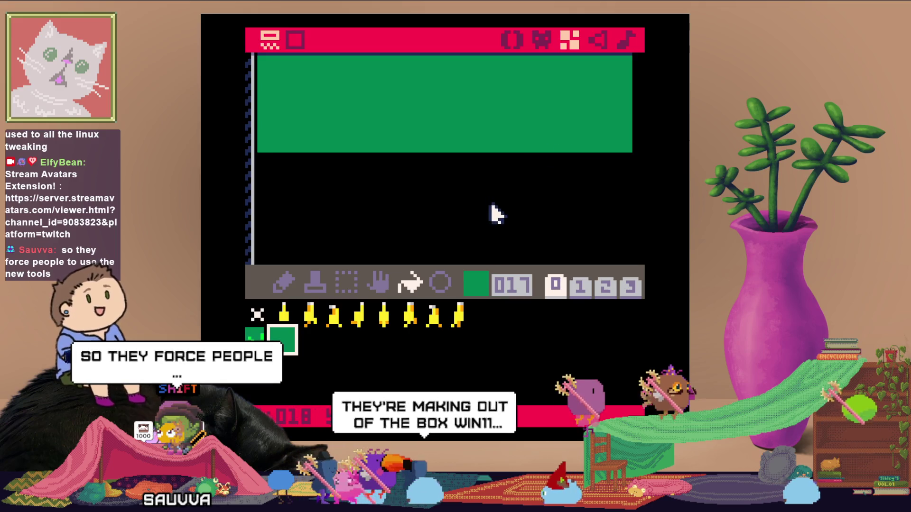
{"action": "left_click_drag", "start_coordinate": [560, 240], "coordinate": [529, 104]}
{"action": "left_click", "coordinate": [517, 232]}
{"action": "left_click_drag", "start_coordinate": [417, 199], "coordinate": [555, 122]}
{"action": "left_click", "coordinate": [372, 122]}
{"action": "mouse_move", "coordinate": [372, 122]}
{"action": "left_mouse_down"}
{"action": "mouse_move", "coordinate": [429, 144]}
{"action": "mouse_move", "coordinate": [413, 189]}
{"action": "left_mouse_up"}
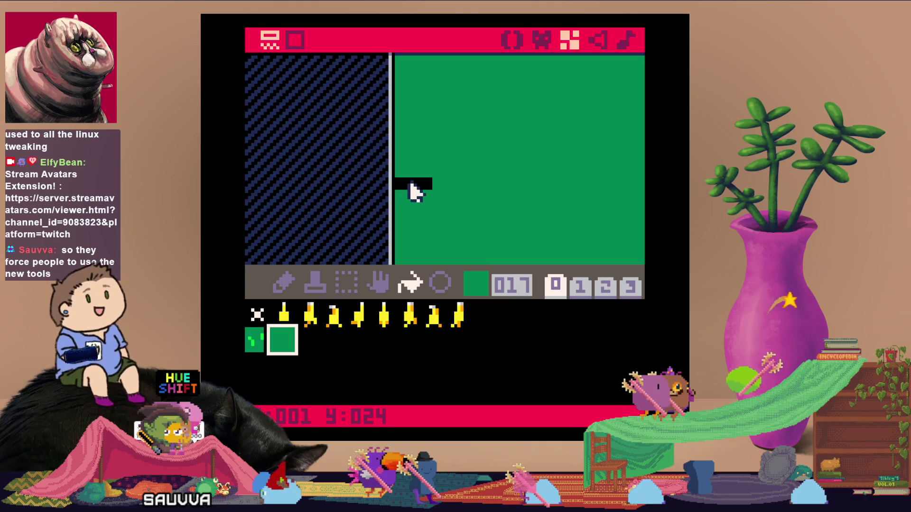
{"action": "mouse_move", "coordinate": [491, 219]}
{"action": "left_mouse_down"}
{"action": "mouse_move", "coordinate": [464, 120]}
{"action": "mouse_move", "coordinate": [473, 158]}
{"action": "mouse_move", "coordinate": [464, 147]}
{"action": "left_mouse_up"}
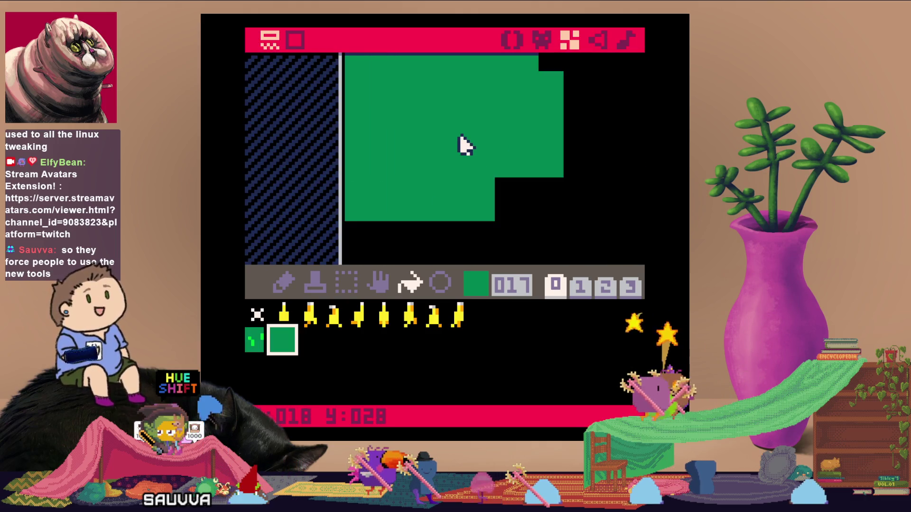
{"action": "left_click", "coordinate": [464, 238]}
{"action": "left_click_drag", "start_coordinate": [465, 238], "coordinate": [437, 128]}
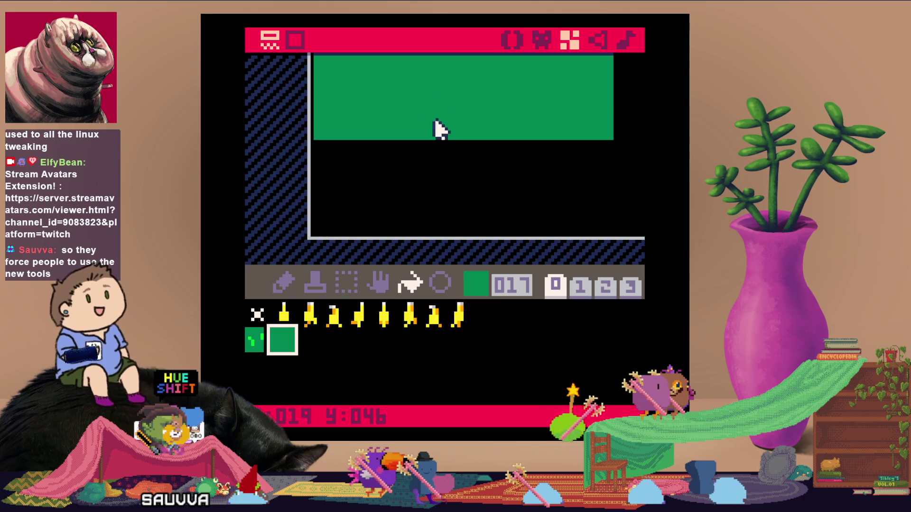
{"action": "left_click", "coordinate": [522, 192]}
Fill the remaining black regions and strips at the map edges with green tile 017
{"action": "left_click_drag", "start_coordinate": [522, 192], "coordinate": [290, 203]}
{"action": "left_click", "coordinate": [596, 183]}
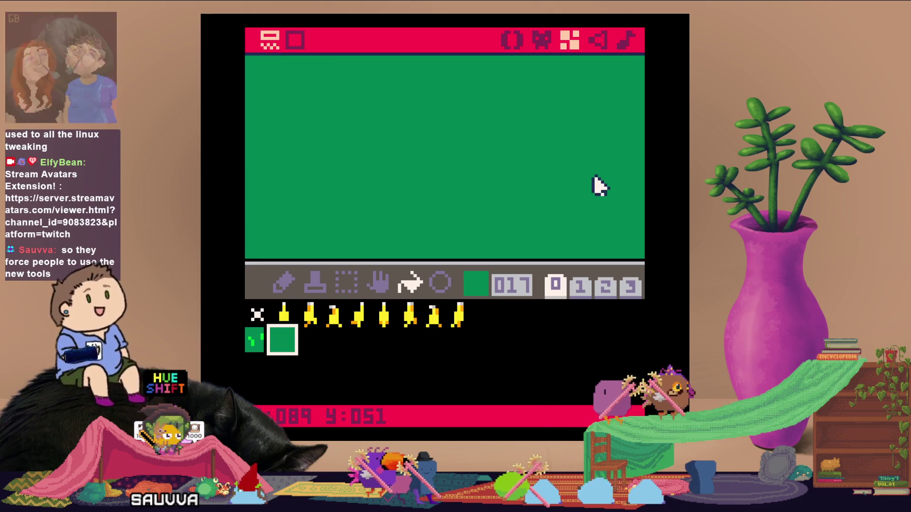
{"action": "mouse_move", "coordinate": [596, 184]}
{"action": "left_mouse_down"}
{"action": "mouse_move", "coordinate": [522, 193]}
{"action": "mouse_move", "coordinate": [534, 133]}
{"action": "left_mouse_up"}
{"action": "left_click", "coordinate": [524, 193]}
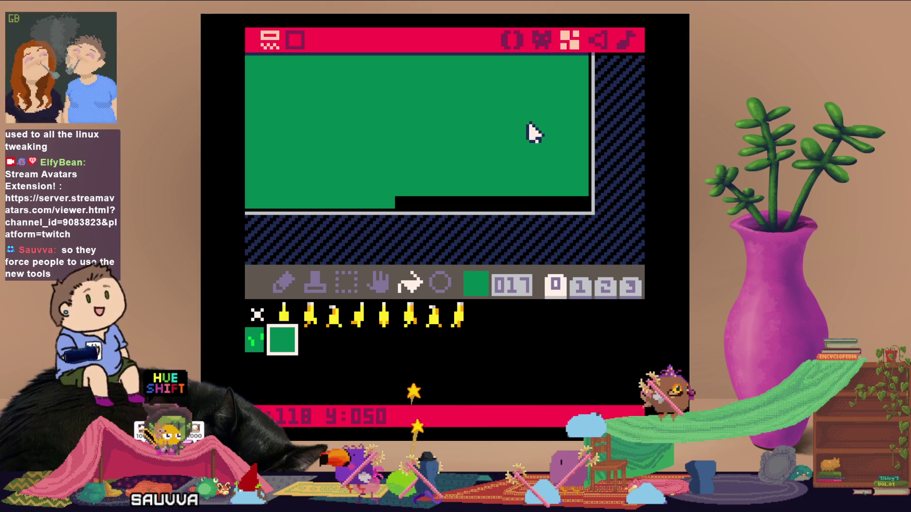
{"action": "left_click", "coordinate": [524, 205]}
{"action": "key", "text": "Up"}
{"action": "key", "text": "Up"}
{"action": "key", "text": "Up"}
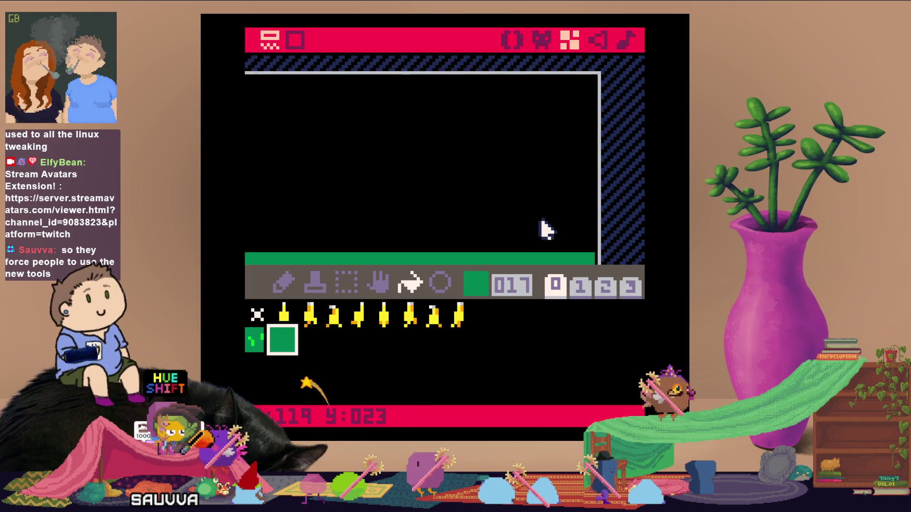
{"action": "left_click", "coordinate": [474, 215]}
{"action": "mouse_move", "coordinate": [376, 201]}
{"action": "left_mouse_down"}
{"action": "mouse_move", "coordinate": [393, 181]}
{"action": "mouse_move", "coordinate": [626, 178]}
{"action": "left_mouse_up"}
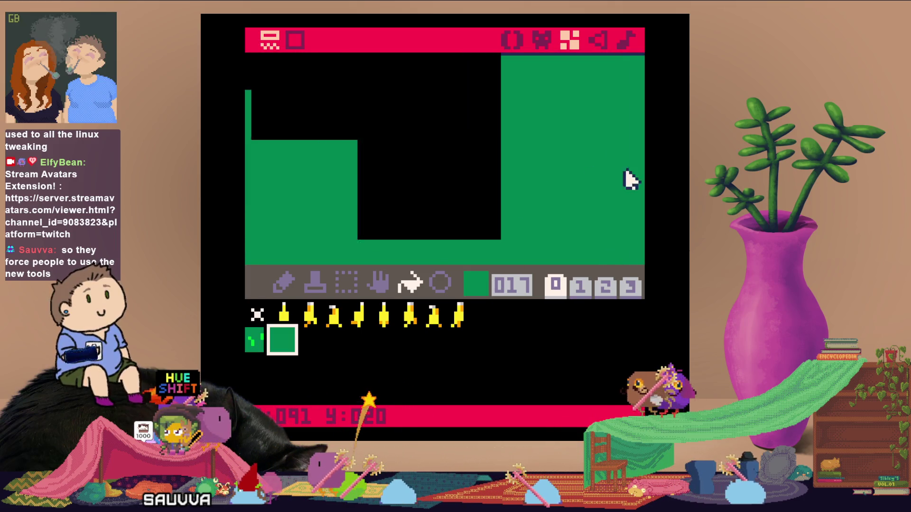
{"action": "key", "text": "Left"}
{"action": "key", "text": "Up"}
{"action": "left_click", "coordinate": [455, 185]}
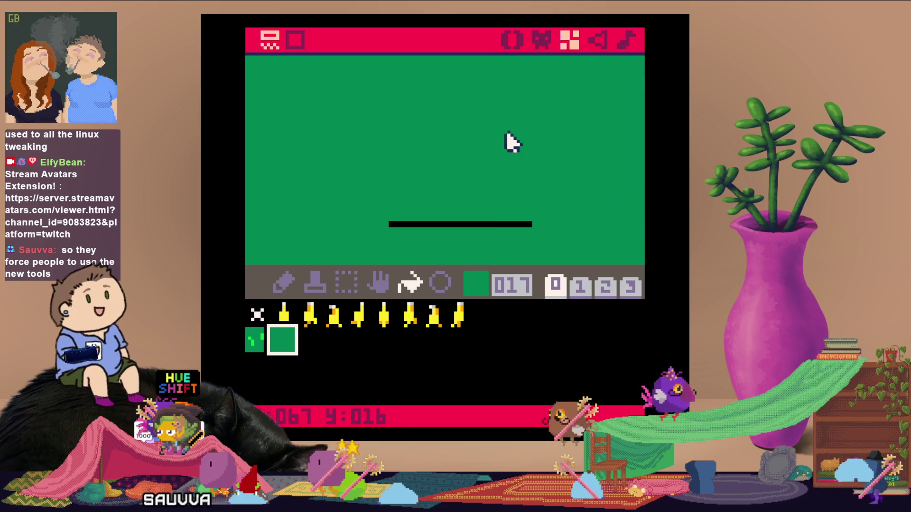
{"action": "left_click", "coordinate": [488, 223]}
{"action": "mouse_move", "coordinate": [490, 211]}
{"action": "left_mouse_down"}
{"action": "mouse_move", "coordinate": [588, 257]}
{"action": "mouse_move", "coordinate": [519, 238]}
{"action": "left_mouse_up"}
Choose the pencil with grass tuft tile 016 and pan to the map's top-left corner
{"action": "left_click", "coordinate": [285, 282]}
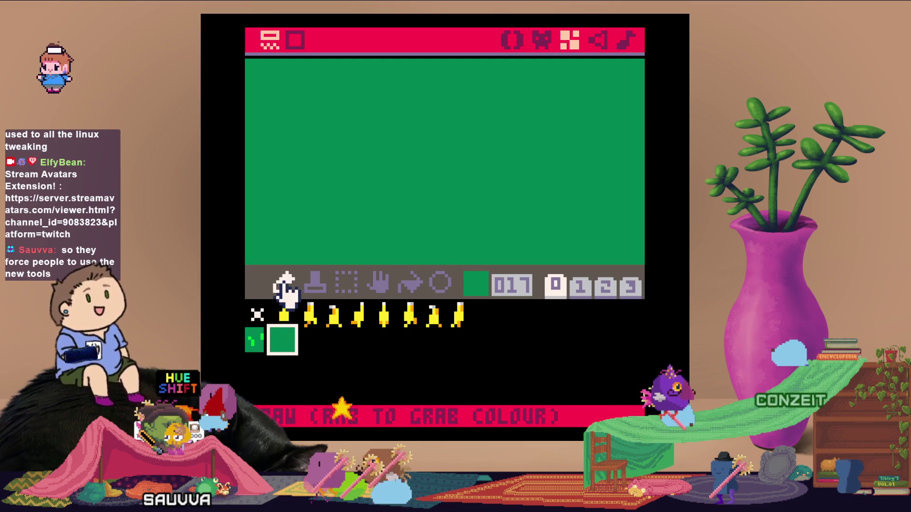
{"action": "left_click", "coordinate": [254, 341]}
{"action": "left_click_drag", "start_coordinate": [407, 285], "coordinate": [553, 179]}
{"action": "mouse_move", "coordinate": [545, 126]}
{"action": "left_mouse_down"}
{"action": "mouse_move", "coordinate": [548, 259]}
{"action": "mouse_move", "coordinate": [433, 172]}
{"action": "left_mouse_up"}
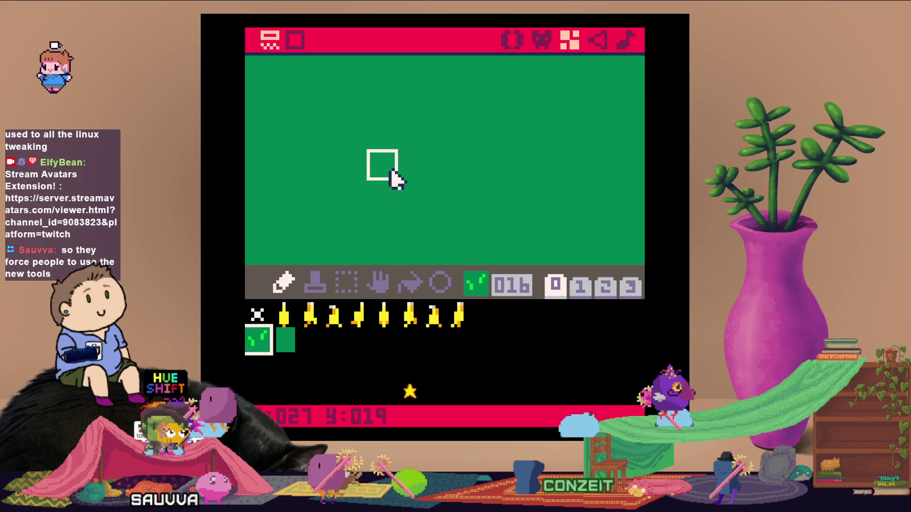
{"action": "left_click_drag", "start_coordinate": [338, 118], "coordinate": [563, 265]}
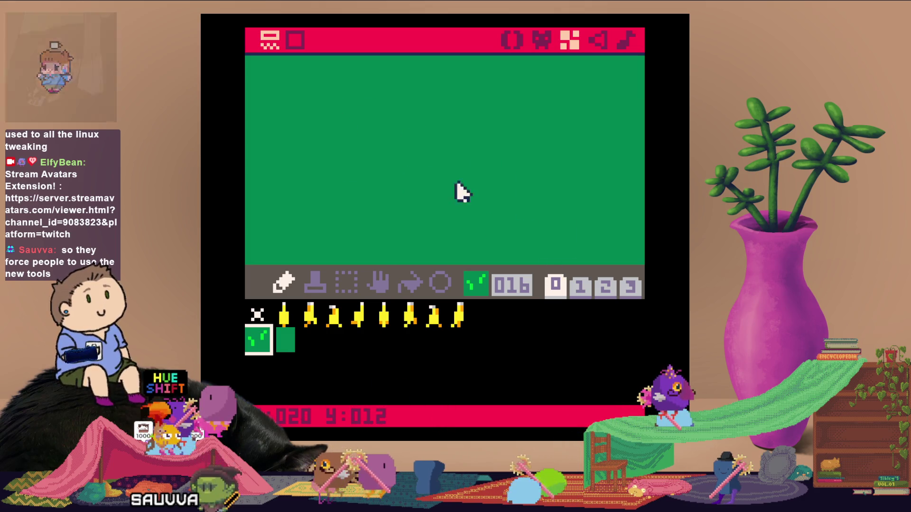
{"action": "mouse_move", "coordinate": [437, 143]}
{"action": "left_mouse_down"}
{"action": "mouse_move", "coordinate": [504, 160]}
{"action": "mouse_move", "coordinate": [455, 172]}
{"action": "mouse_move", "coordinate": [434, 122]}
{"action": "mouse_move", "coordinate": [459, 113]}
{"action": "mouse_move", "coordinate": [462, 135]}
{"action": "mouse_move", "coordinate": [445, 135]}
{"action": "mouse_move", "coordinate": [448, 116]}
{"action": "left_mouse_up"}
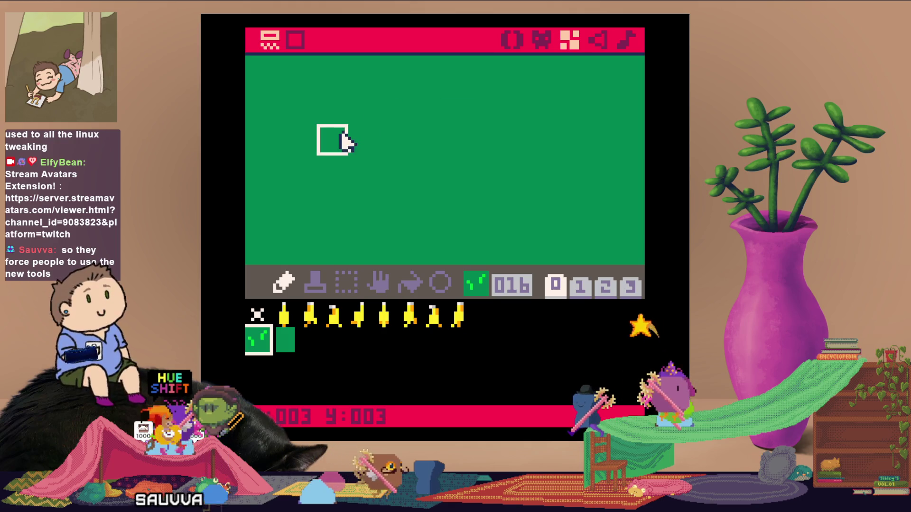
Place three grass-tuft tiles 016 at scattered spots on the green map
{"action": "left_click", "coordinate": [332, 138]}
{"action": "left_click", "coordinate": [432, 214]}
{"action": "left_click", "coordinate": [558, 113]}
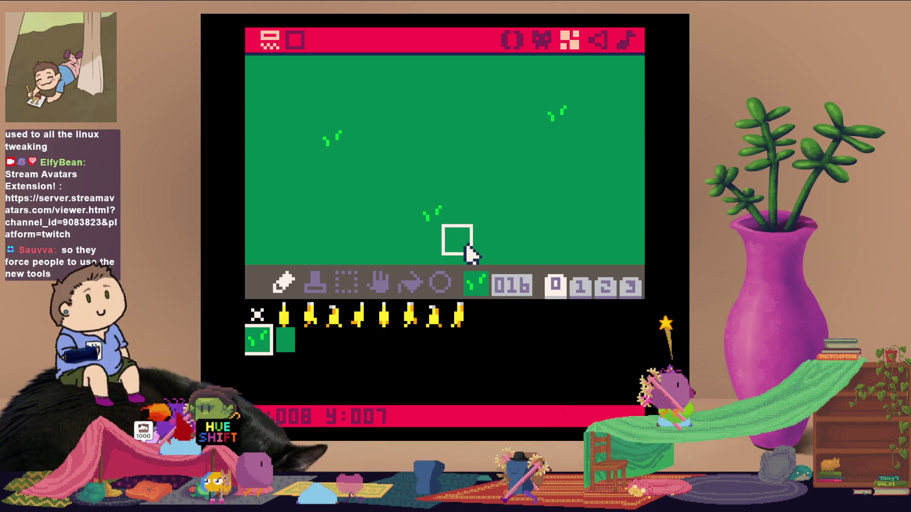
Save the cart as sweet panic.p8, run it, then return to the map editor after the crash
{"action": "key", "text": "ctrl+s"}
{"action": "key", "text": "ctrl+r"}
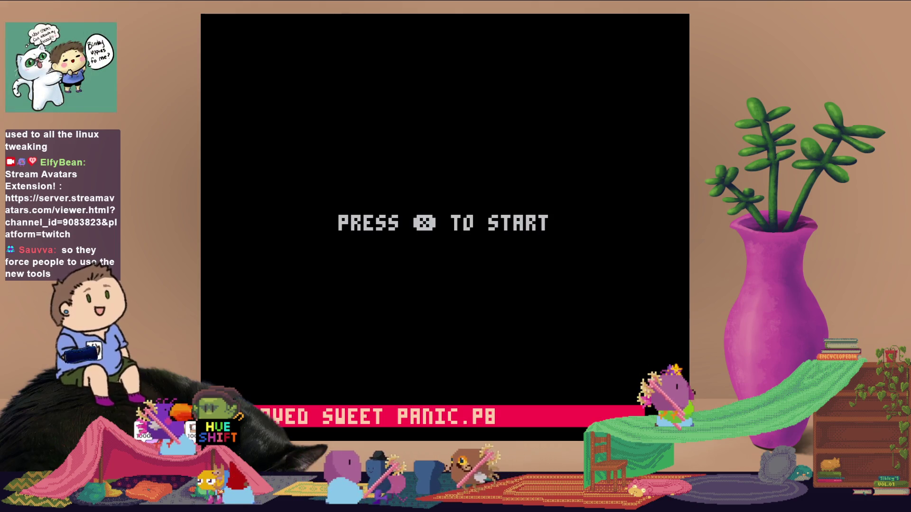
{"action": "key", "text": "x"}
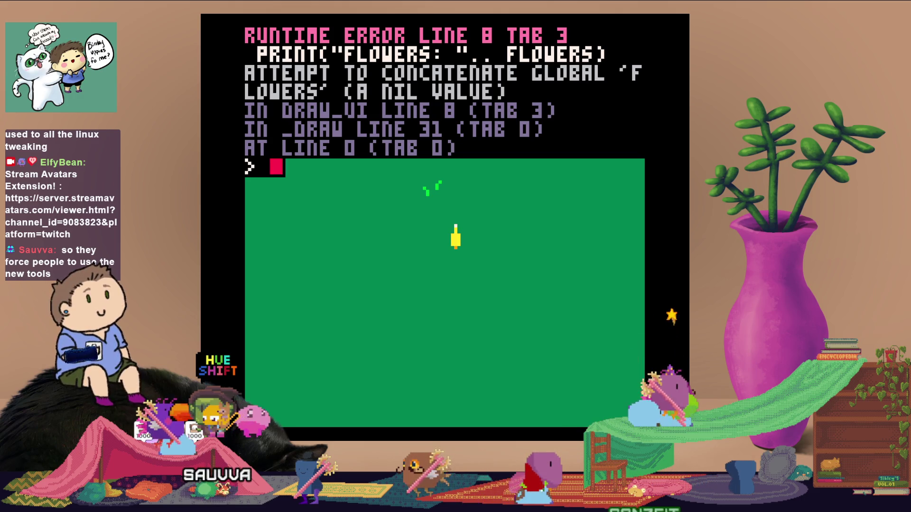
{"action": "key", "text": "Escape"}
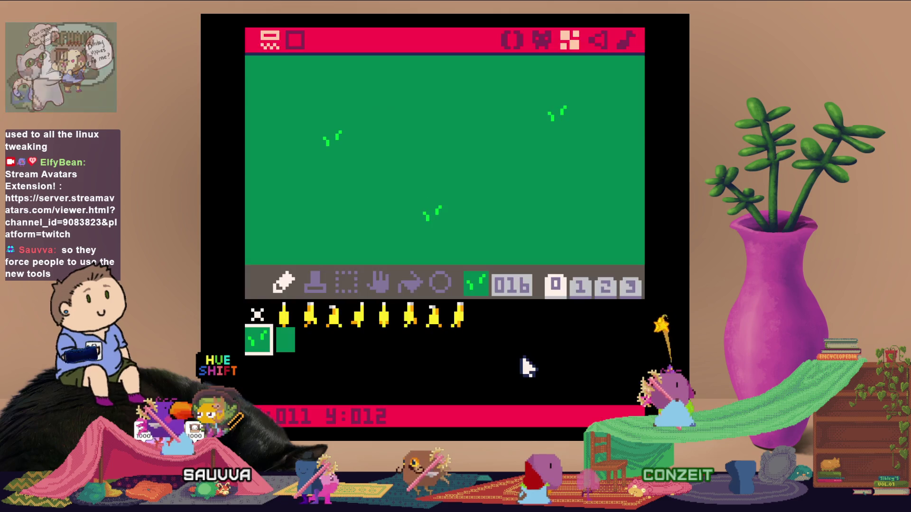
{"action": "key", "text": "Escape"}
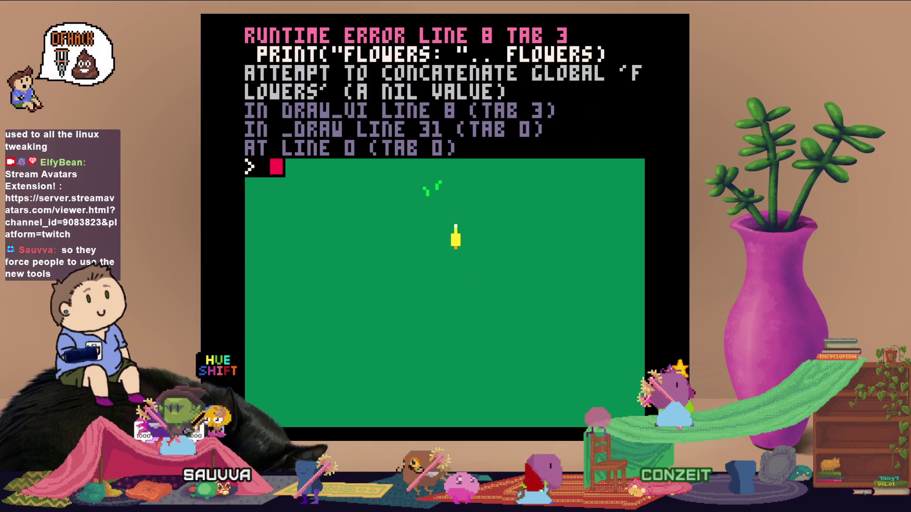
{"action": "key", "text": "Escape"}
{"action": "scroll", "coordinate": [515, 219], "scroll_direction": "down", "scroll_amount": 3}
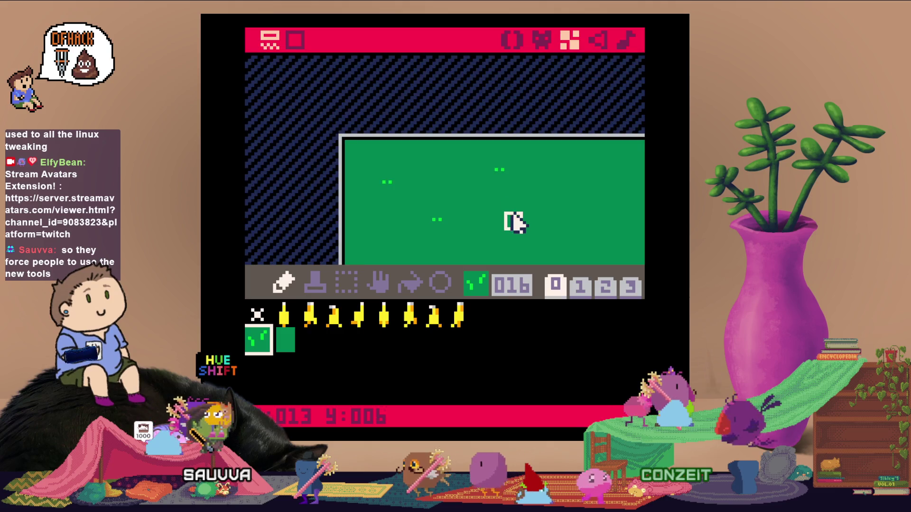
{"action": "scroll", "coordinate": [414, 174], "scroll_direction": "up", "scroll_amount": 3}
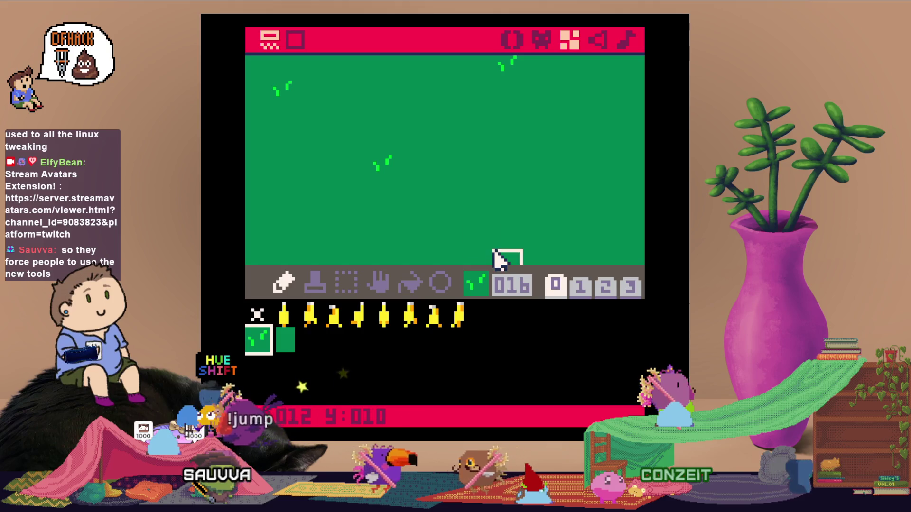
{"action": "key", "text": "ctrl+r"}
{"action": "key", "text": "Escape"}
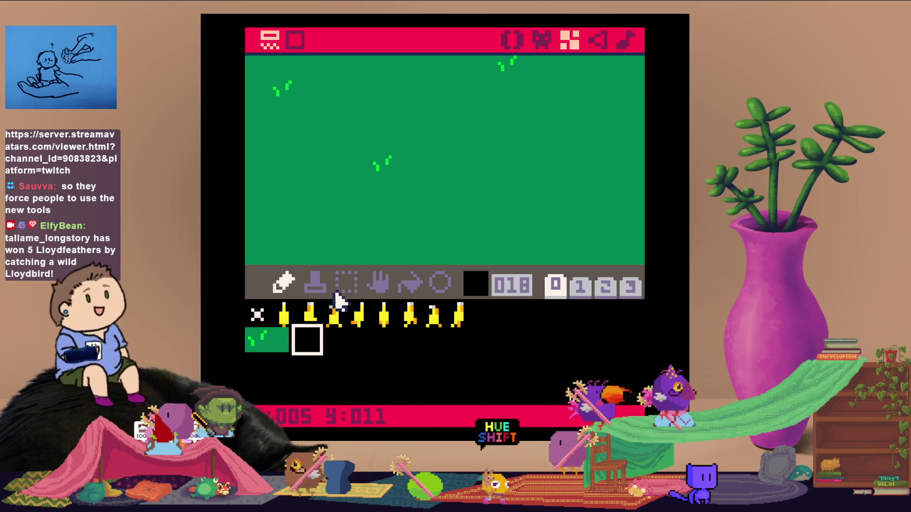
In the sprite editor, flood sprite 018 with dark green
{"action": "left_click", "coordinate": [538, 42]}
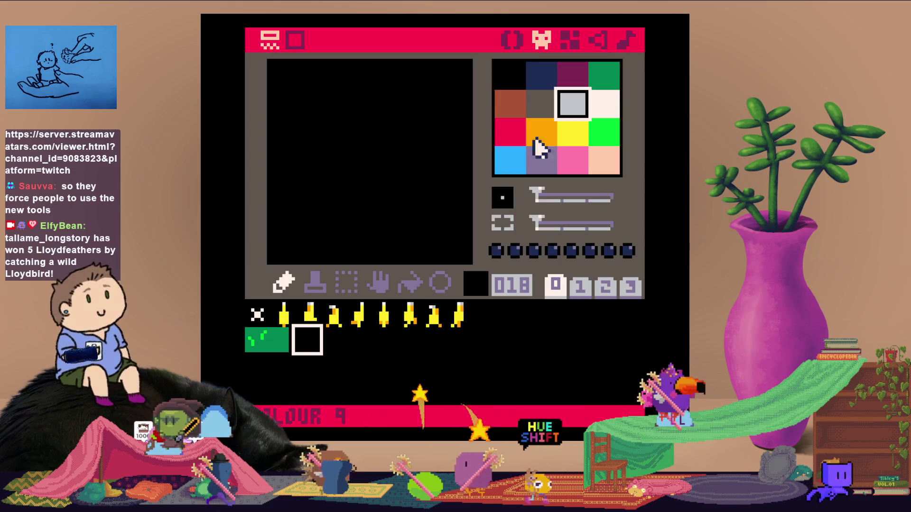
{"action": "left_click", "coordinate": [411, 285]}
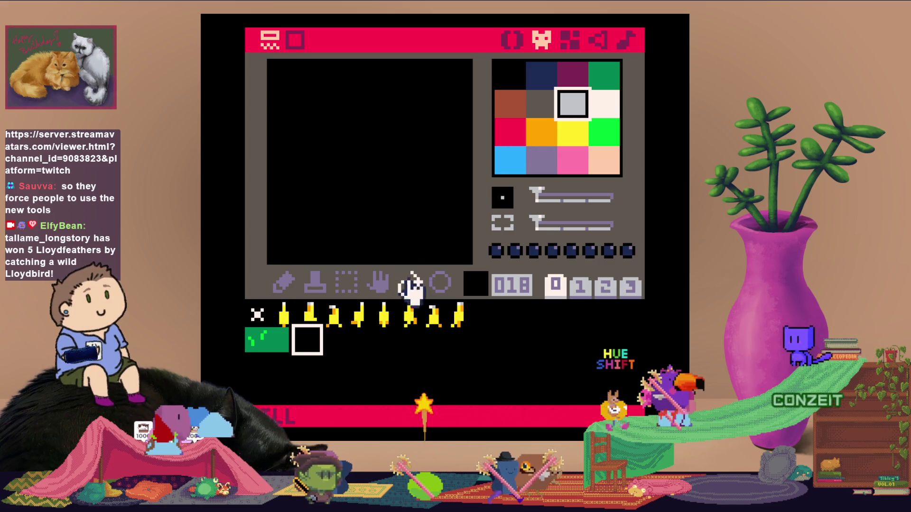
{"action": "left_click", "coordinate": [612, 79]}
{"action": "left_click", "coordinate": [393, 195]}
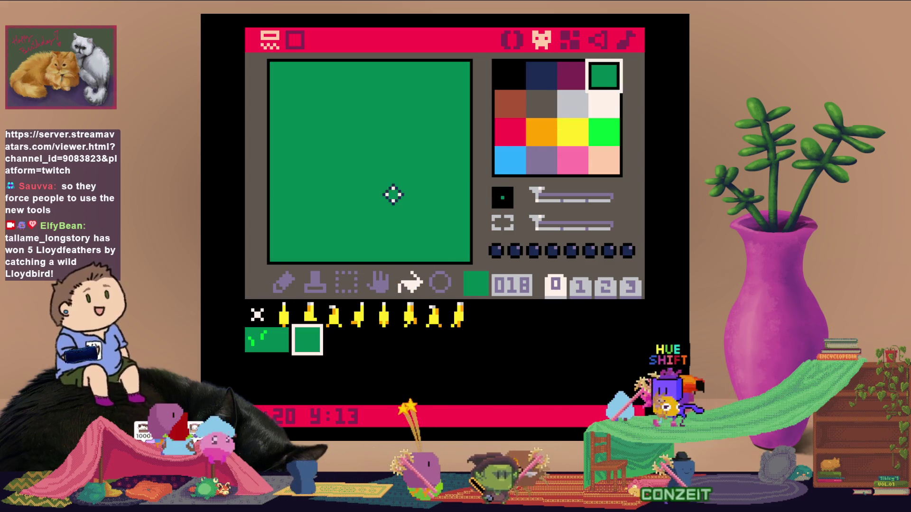
Pencil a stepped light grey rock with dark grey shading at its base
{"action": "left_click", "coordinate": [293, 288]}
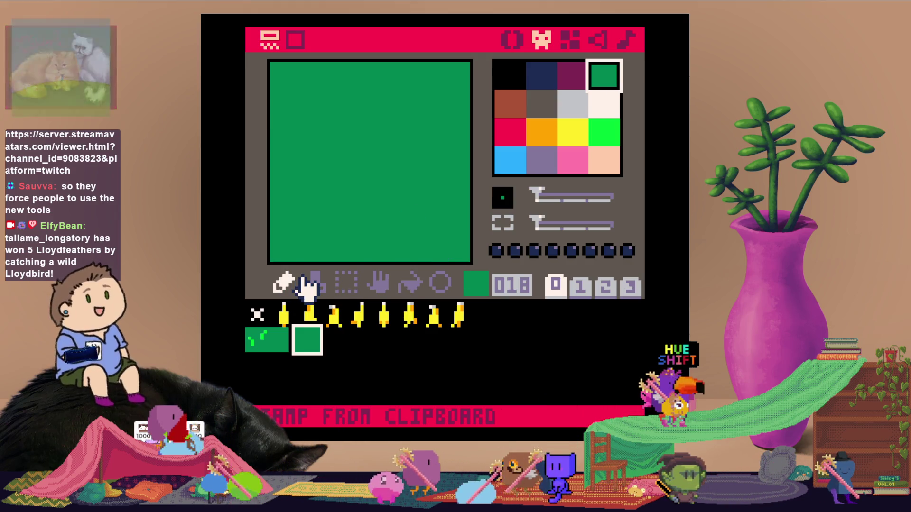
{"action": "left_click", "coordinate": [543, 108]}
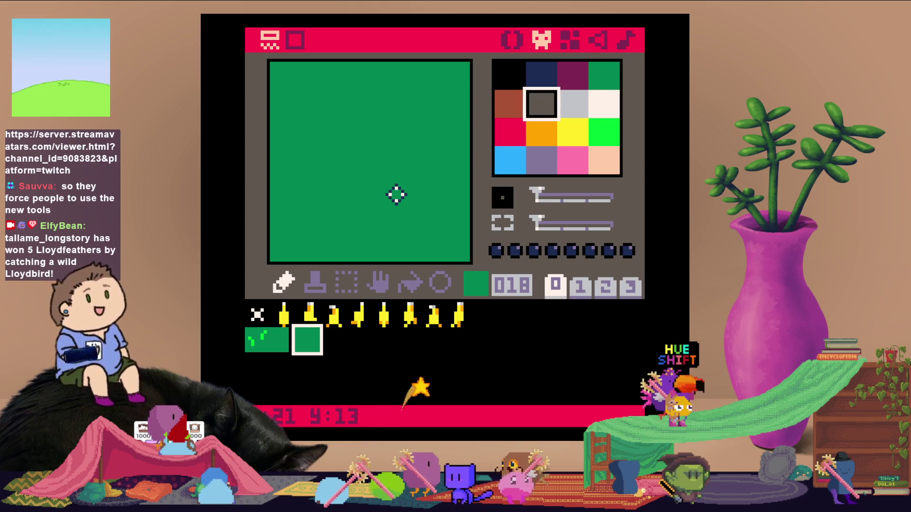
{"action": "left_click", "coordinate": [564, 111]}
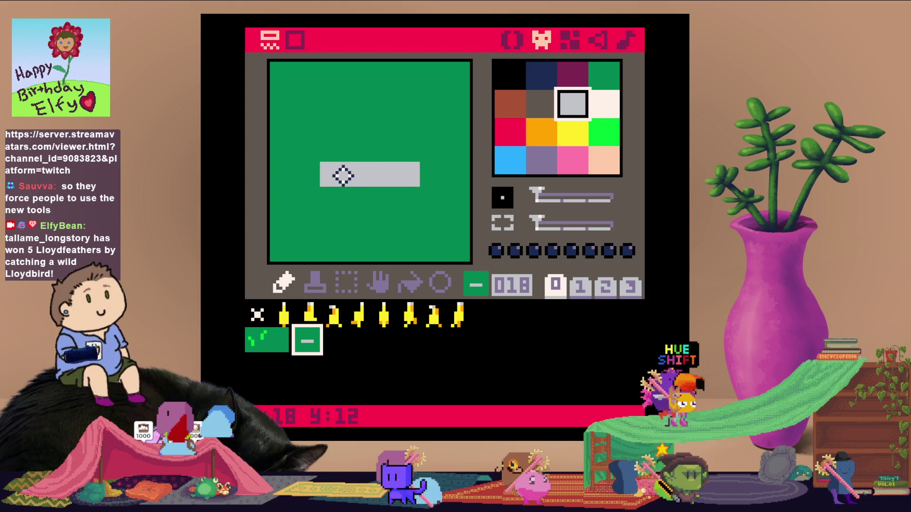
{"action": "mouse_move", "coordinate": [343, 176]}
{"action": "left_mouse_down"}
{"action": "mouse_move", "coordinate": [356, 157]}
{"action": "mouse_move", "coordinate": [407, 148]}
{"action": "mouse_move", "coordinate": [379, 130]}
{"action": "mouse_move", "coordinate": [402, 132]}
{"action": "mouse_move", "coordinate": [431, 167]}
{"action": "mouse_move", "coordinate": [432, 142]}
{"action": "left_mouse_up"}
{"action": "mouse_move", "coordinate": [430, 223]}
{"action": "left_mouse_down"}
{"action": "mouse_move", "coordinate": [380, 223]}
{"action": "mouse_move", "coordinate": [461, 204]}
{"action": "left_mouse_up"}
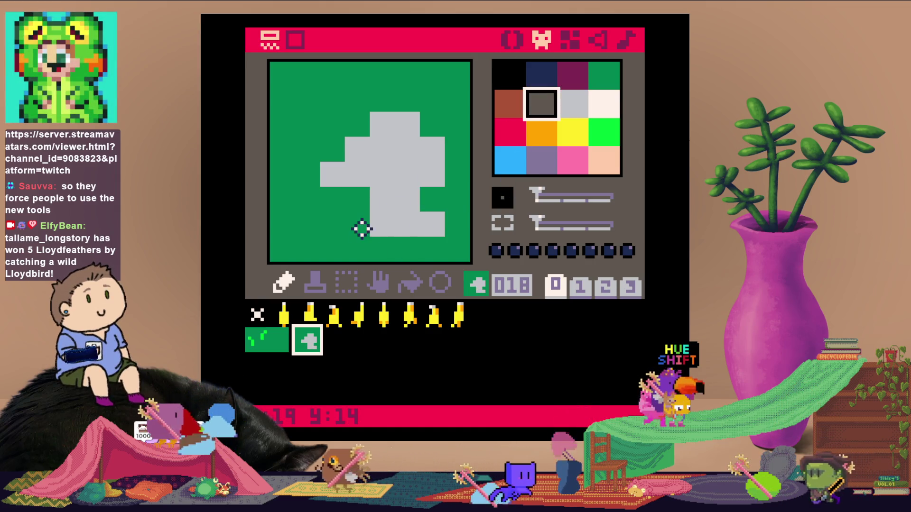
{"action": "left_click_drag", "start_coordinate": [362, 229], "coordinate": [372, 224]}
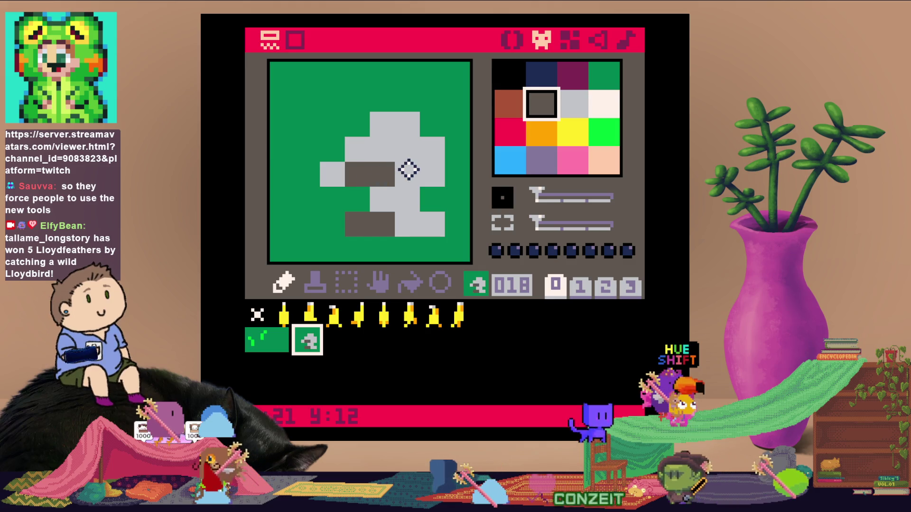
{"action": "left_click", "coordinate": [433, 179]}
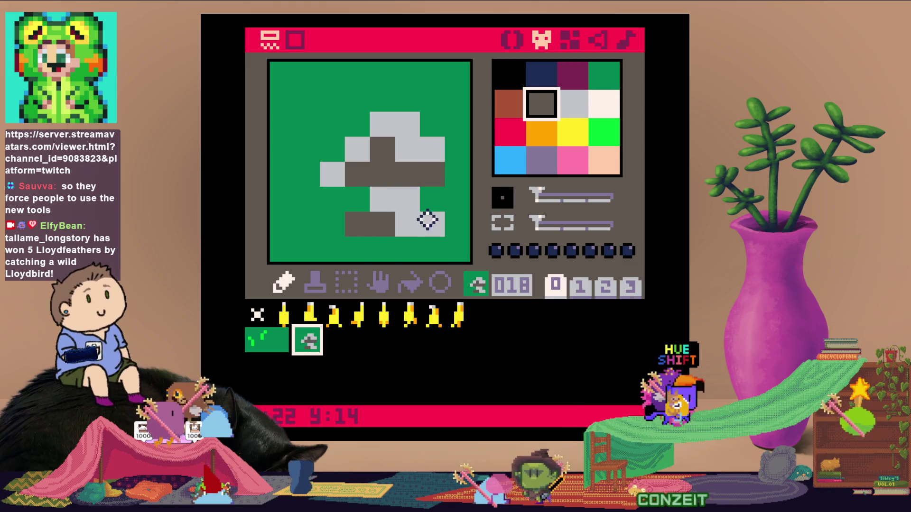
{"action": "left_click", "coordinate": [304, 224]}
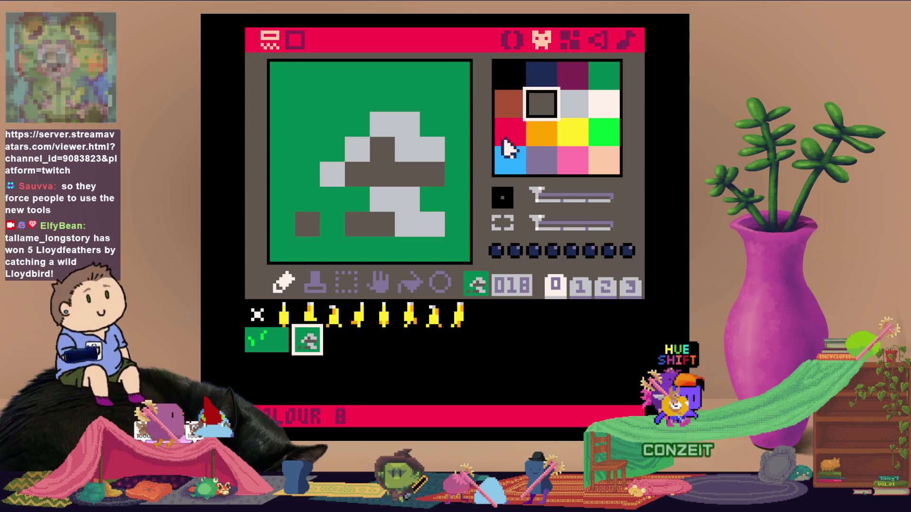
Touch up the rock's light and dark grey cells, then set flag 0 on the sprite
{"action": "left_click", "coordinate": [571, 103]}
{"action": "left_click", "coordinate": [287, 226]}
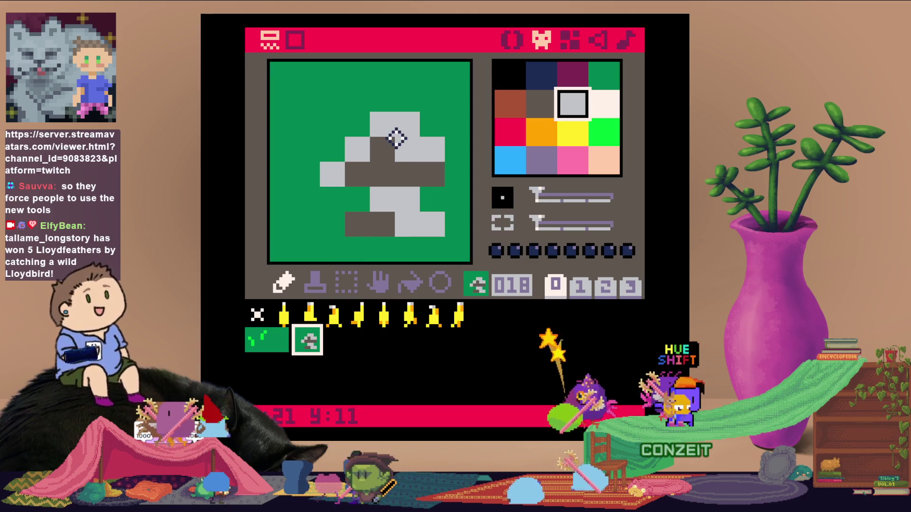
{"action": "mouse_move", "coordinate": [397, 137]}
{"action": "left_mouse_down"}
{"action": "mouse_move", "coordinate": [338, 175]}
{"action": "mouse_move", "coordinate": [375, 196]}
{"action": "left_mouse_up"}
{"action": "mouse_move", "coordinate": [331, 217]}
{"action": "left_mouse_down"}
{"action": "mouse_move", "coordinate": [311, 217]}
{"action": "mouse_move", "coordinate": [366, 197]}
{"action": "left_mouse_up"}
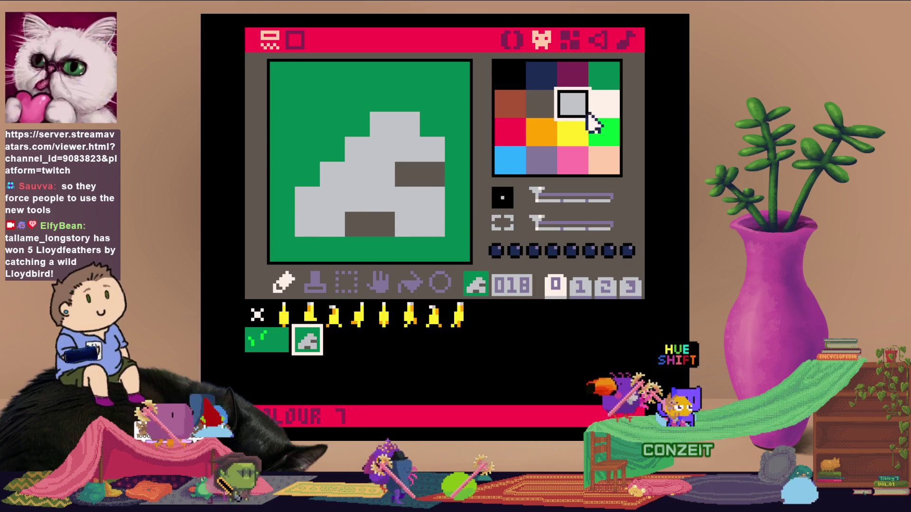
{"action": "left_click", "coordinate": [541, 103]}
{"action": "left_click", "coordinate": [357, 174]}
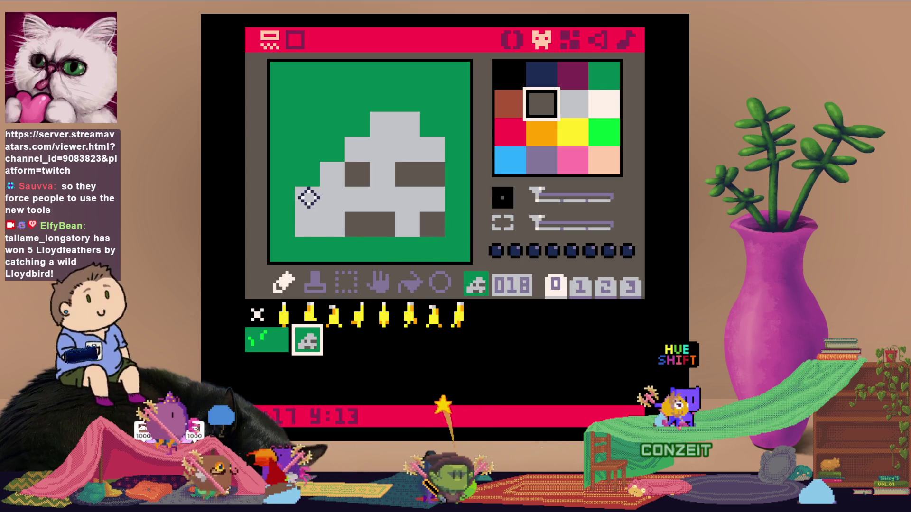
{"action": "left_click", "coordinate": [312, 231]}
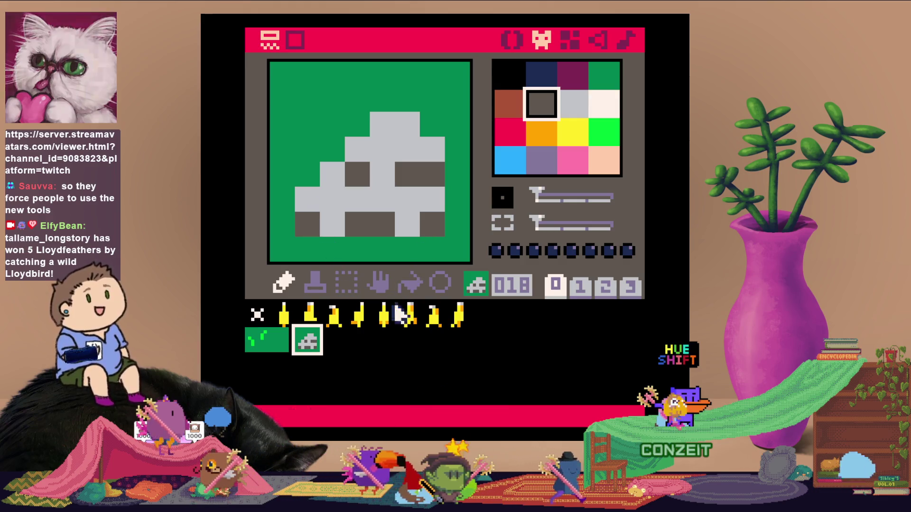
{"action": "left_click", "coordinate": [496, 251]}
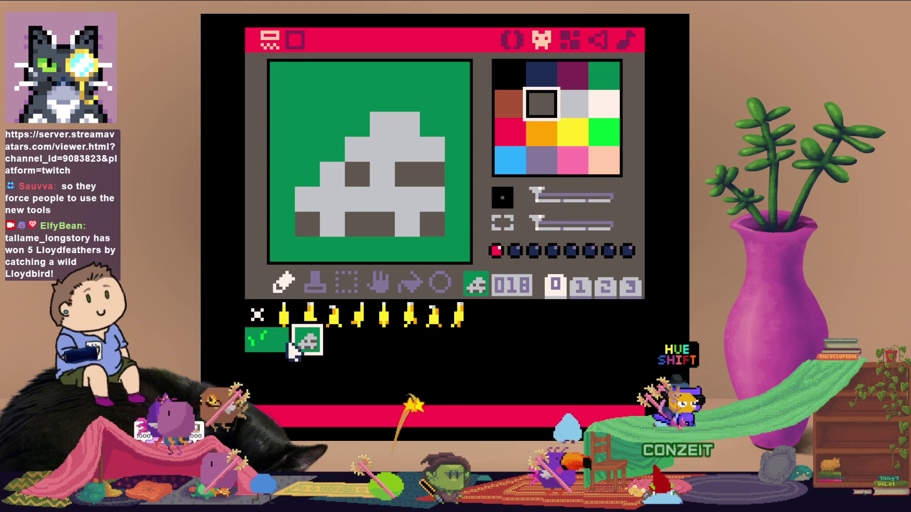
On sprite 019, dot dark green pixels into all four corners
{"action": "left_click", "coordinate": [333, 342]}
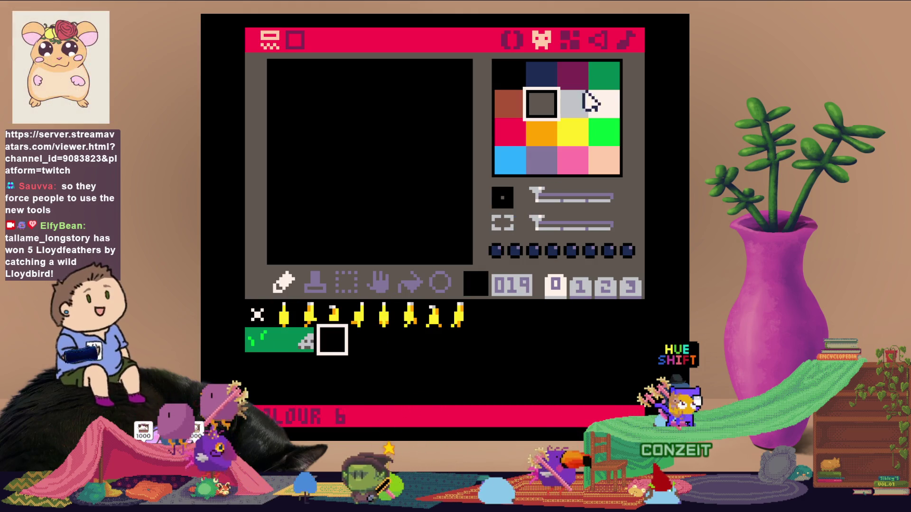
{"action": "left_click", "coordinate": [598, 80]}
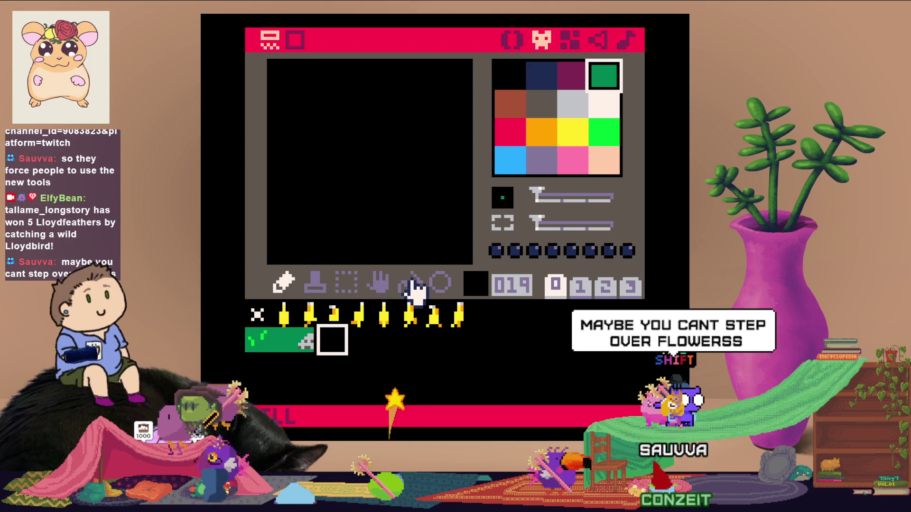
{"action": "left_click", "coordinate": [461, 251]}
{"action": "left_click", "coordinate": [283, 249]}
{"action": "left_click", "coordinate": [282, 75]}
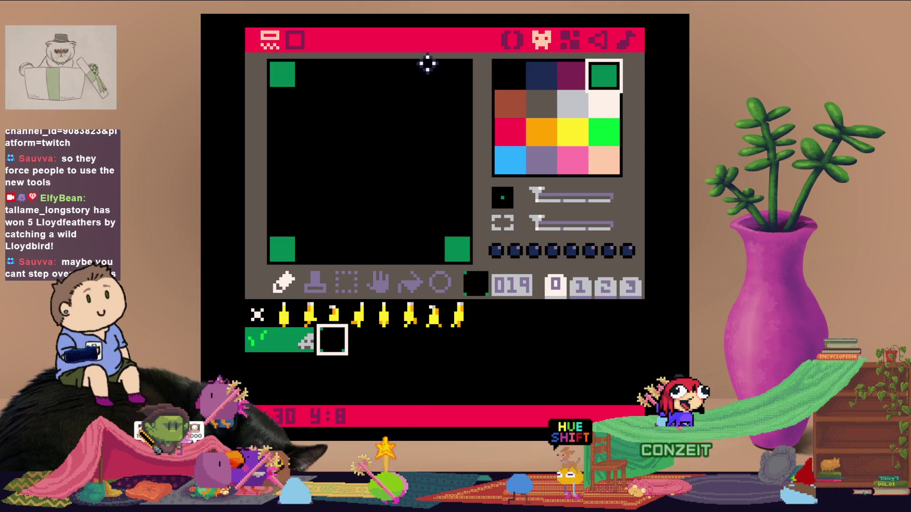
{"action": "left_click", "coordinate": [462, 73]}
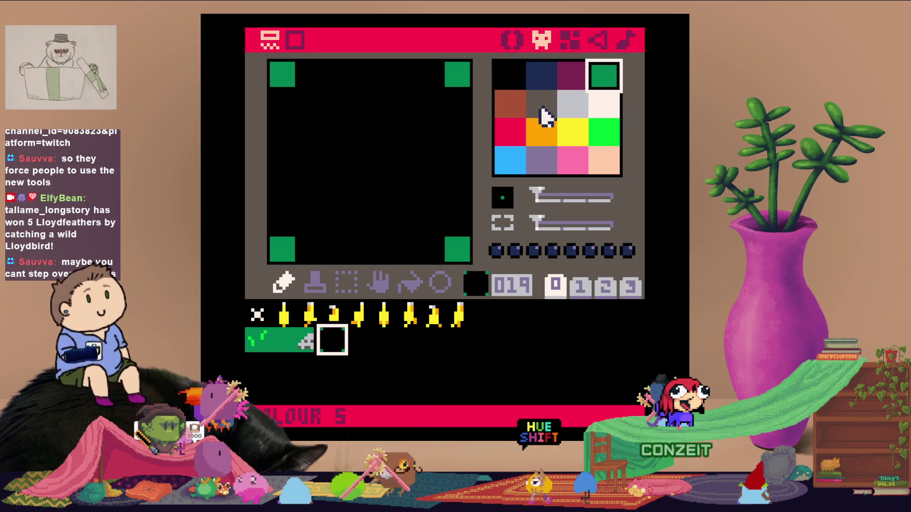
Flood the rest of the tile peach, undoing an accidental light grey fill
{"action": "left_click", "coordinate": [603, 163]}
{"action": "left_click", "coordinate": [409, 283]}
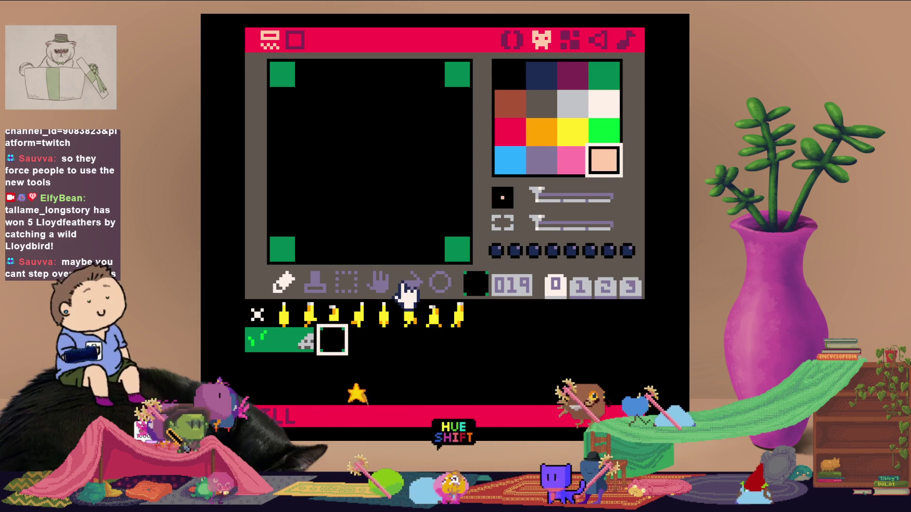
{"action": "left_click", "coordinate": [396, 224]}
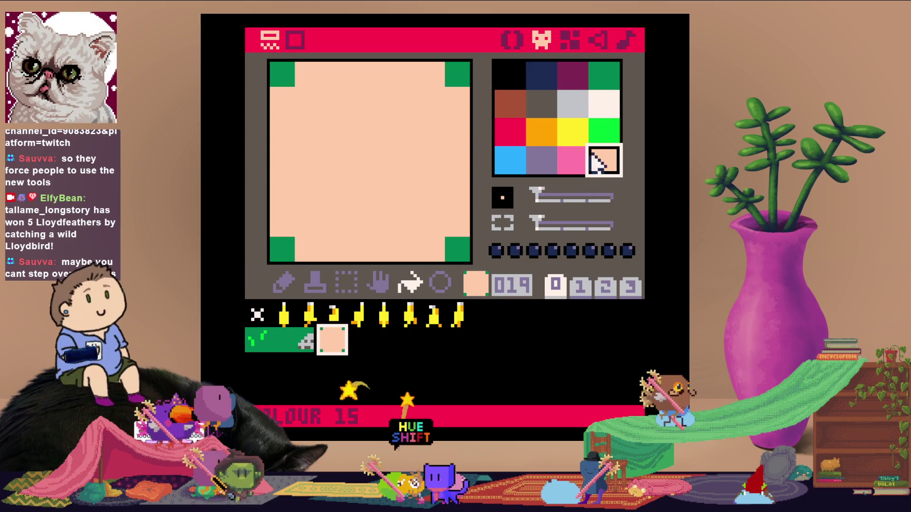
{"action": "left_click", "coordinate": [567, 116]}
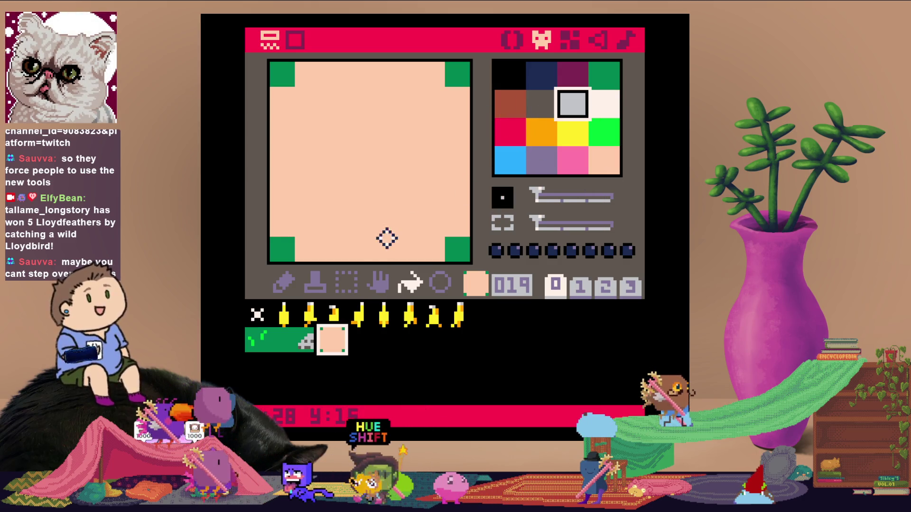
{"action": "left_click", "coordinate": [346, 235]}
{"action": "key", "text": "ctrl+z"}
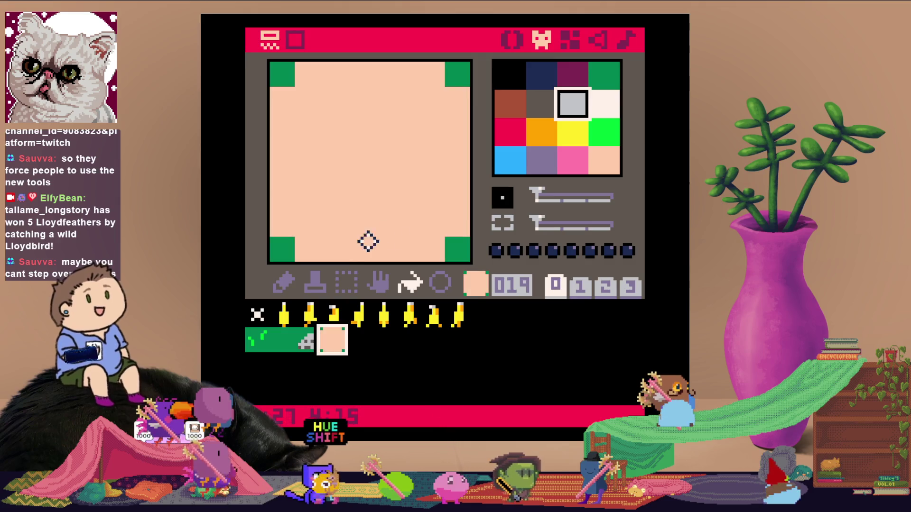
Scatter six light grey specks across the peach sand tile
{"action": "left_click", "coordinate": [283, 283]}
{"action": "left_click", "coordinate": [331, 230]}
{"action": "left_click", "coordinate": [403, 204]}
{"action": "left_click", "coordinate": [313, 156]}
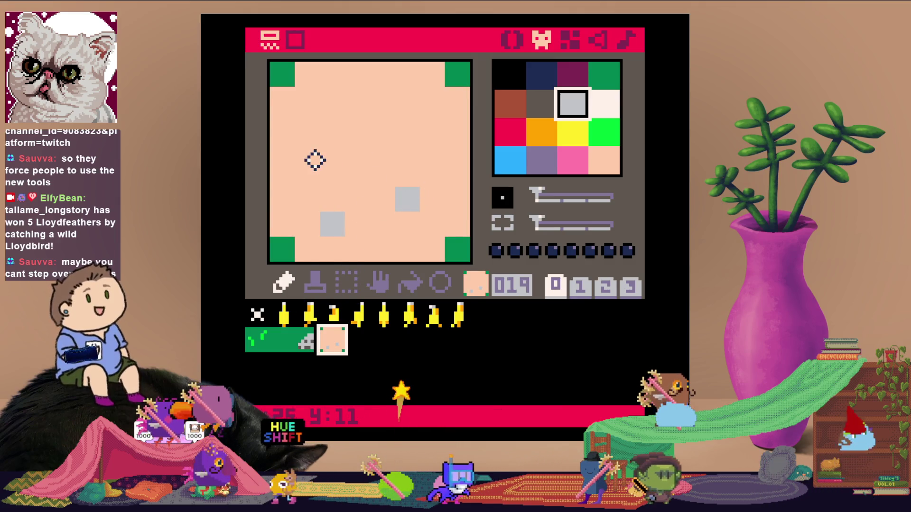
{"action": "left_click", "coordinate": [385, 121]}
{"action": "left_click", "coordinate": [459, 152]}
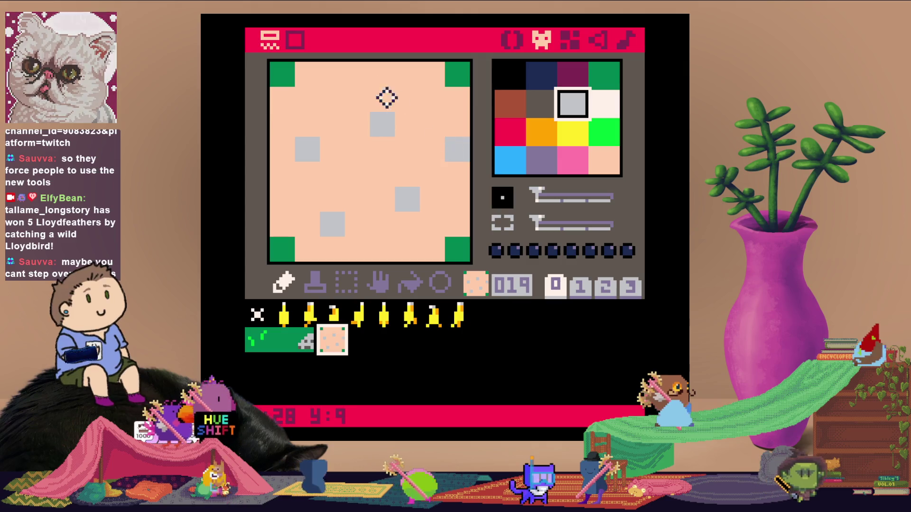
{"action": "left_click", "coordinate": [357, 75]}
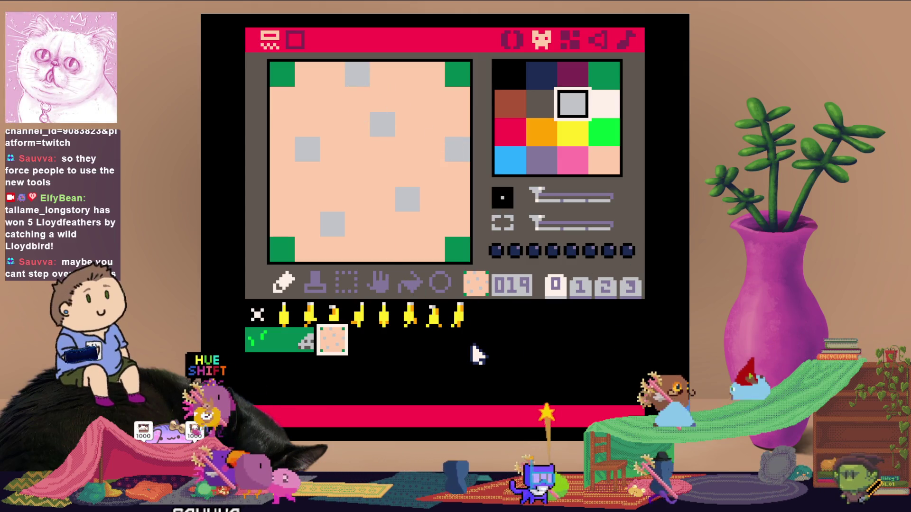
{"action": "left_click", "coordinate": [282, 366]}
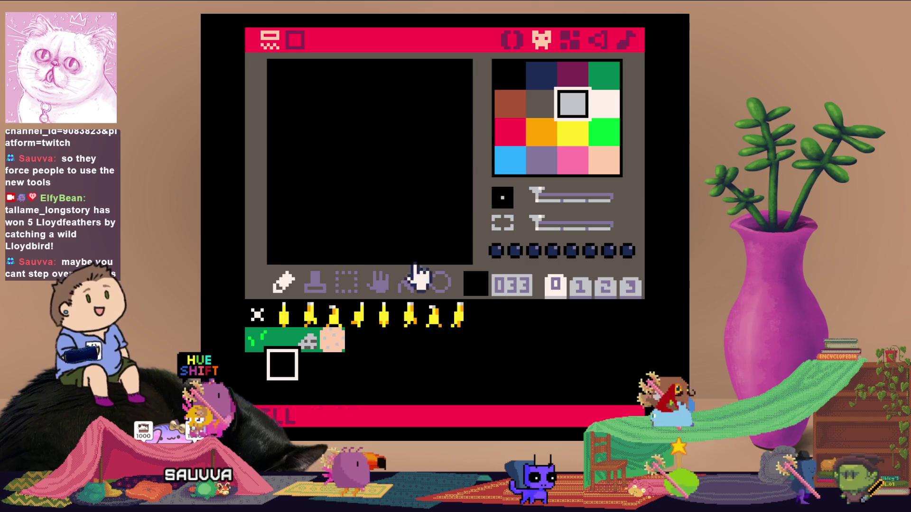
Flood sprite 033 with dark green
{"action": "left_click", "coordinate": [602, 86]}
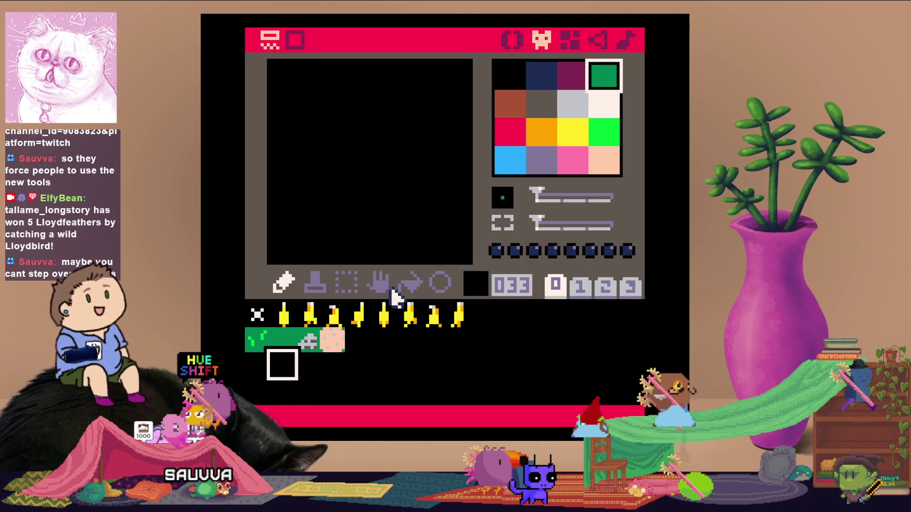
{"action": "left_click", "coordinate": [409, 286]}
{"action": "left_click", "coordinate": [384, 185]}
Pencil a pink flower with a bright green stem and a yellow centre
{"action": "left_click", "coordinate": [550, 139]}
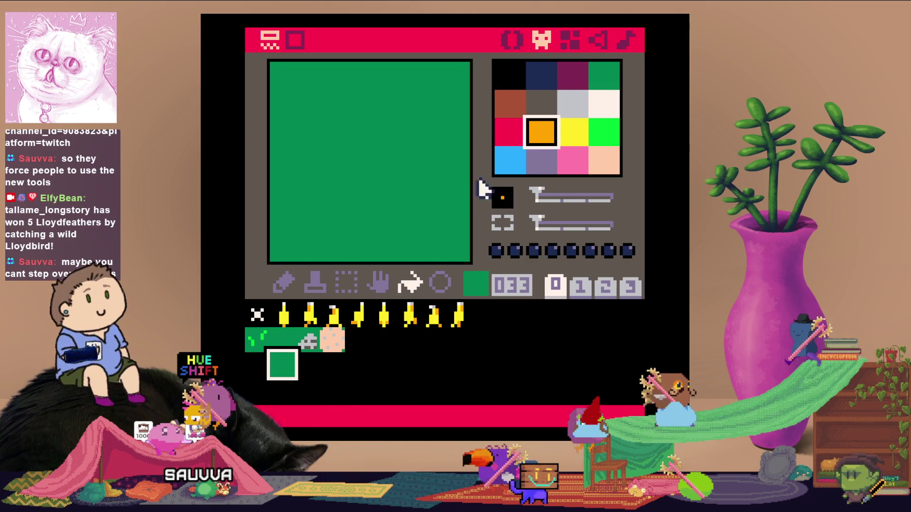
{"action": "left_click", "coordinate": [287, 283]}
{"action": "left_click", "coordinate": [567, 162]}
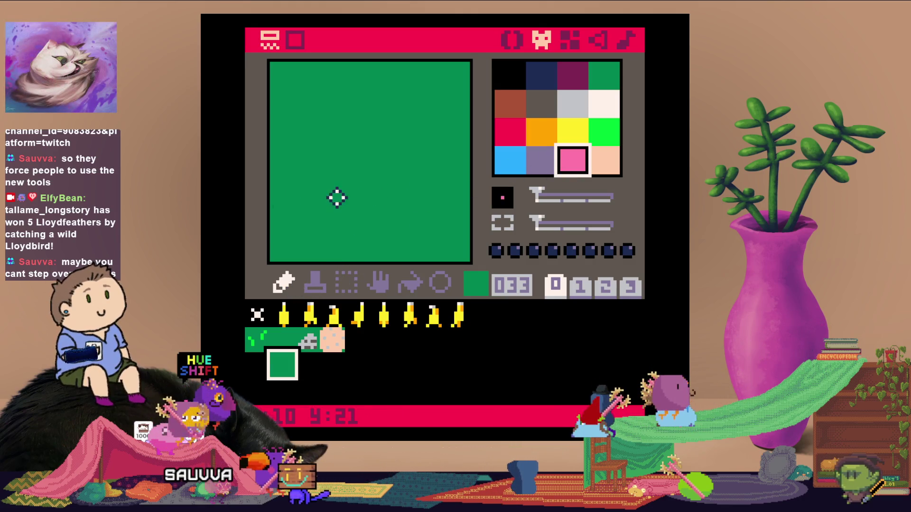
{"action": "left_click", "coordinate": [352, 190]}
{"action": "left_click", "coordinate": [332, 174]}
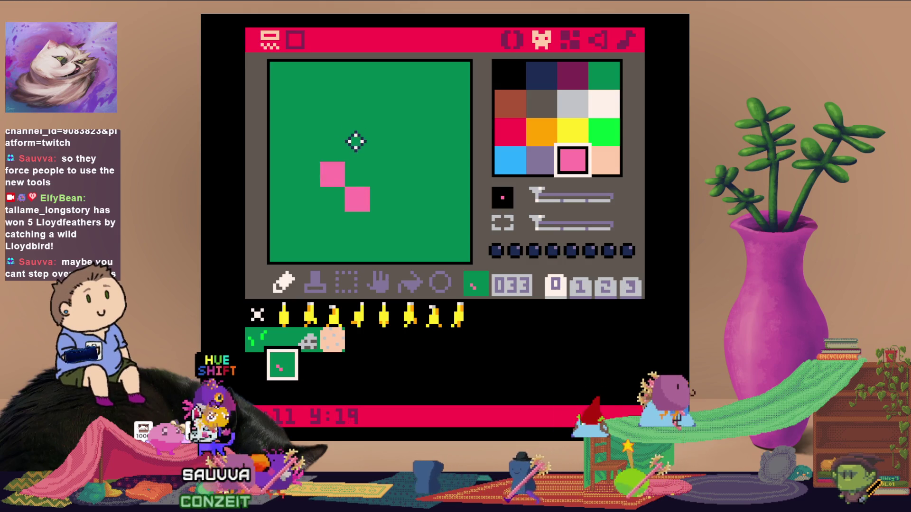
{"action": "left_click", "coordinate": [357, 150]}
{"action": "left_click", "coordinate": [602, 136]}
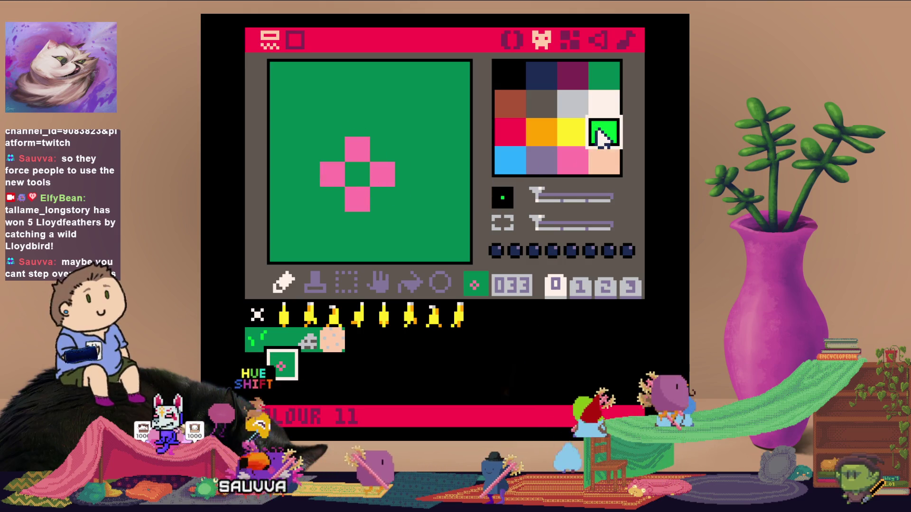
{"action": "left_click", "coordinate": [573, 137]}
{"action": "left_click", "coordinate": [360, 174]}
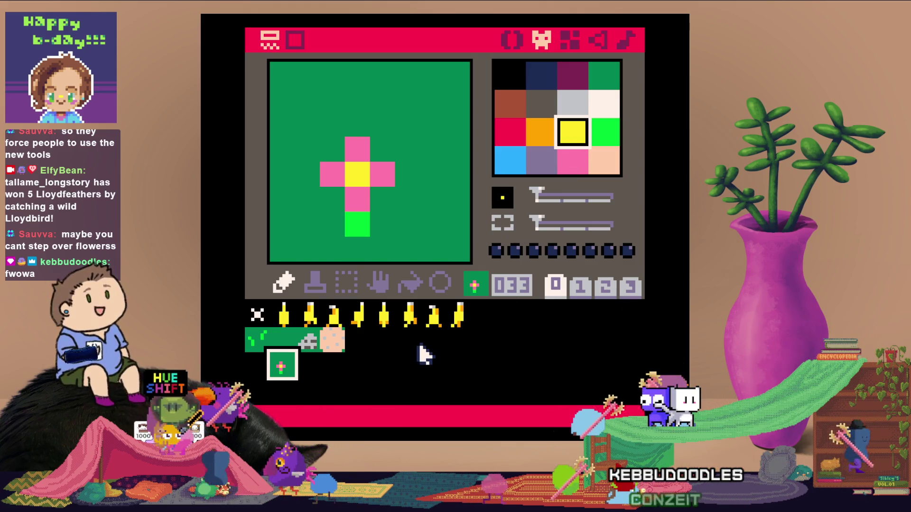
Flood sprite 021 with dark green
{"action": "left_click", "coordinate": [378, 343]}
{"action": "left_click", "coordinate": [603, 75]}
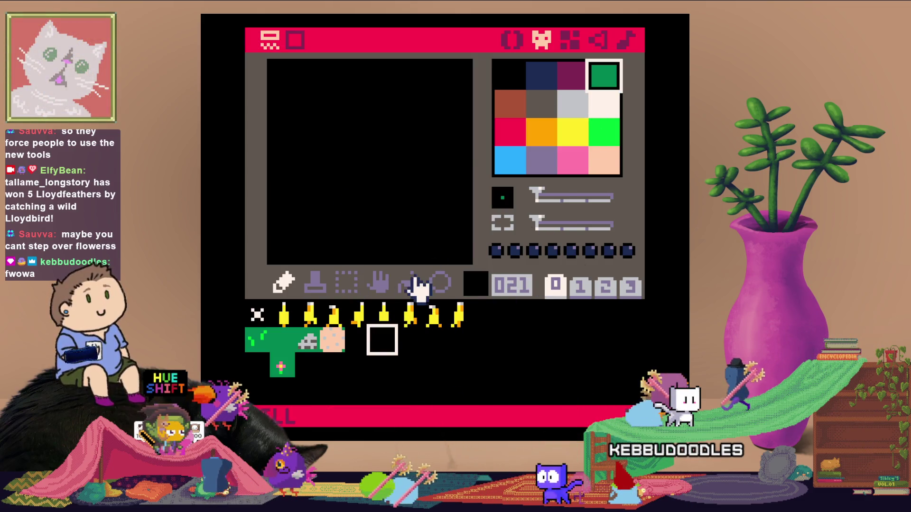
{"action": "left_click", "coordinate": [393, 219]}
{"action": "left_click", "coordinate": [407, 366]}
{"action": "left_click", "coordinate": [378, 341]}
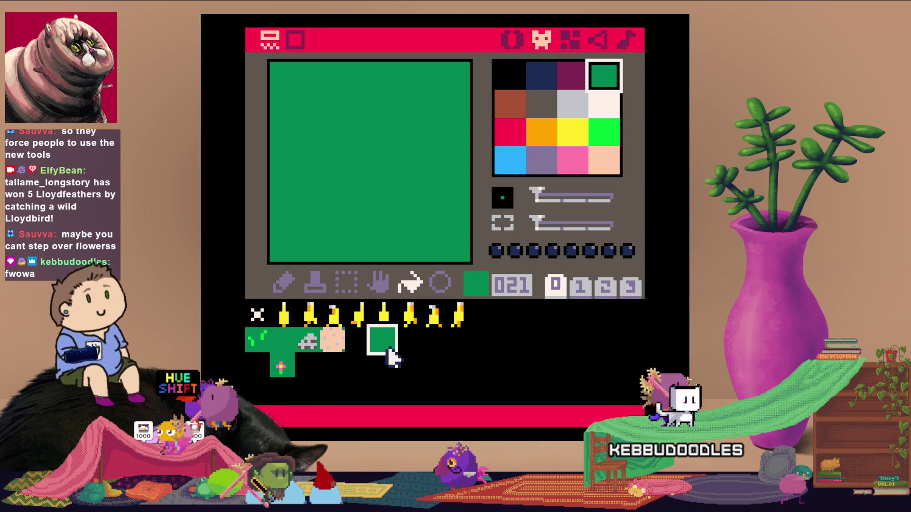
Select the 2x2 sprite block starting at sprite 021
{"action": "left_click", "coordinate": [407, 365]}
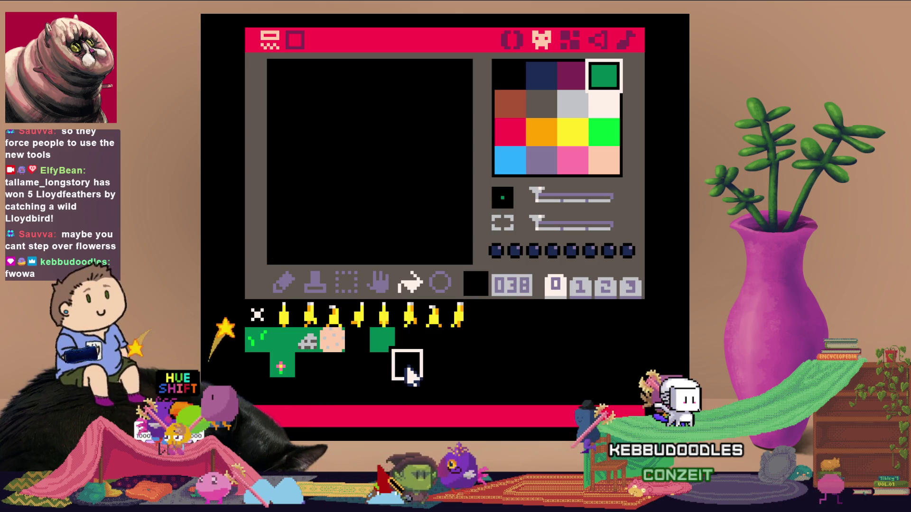
{"action": "left_click_drag", "start_coordinate": [380, 341], "coordinate": [417, 382]}
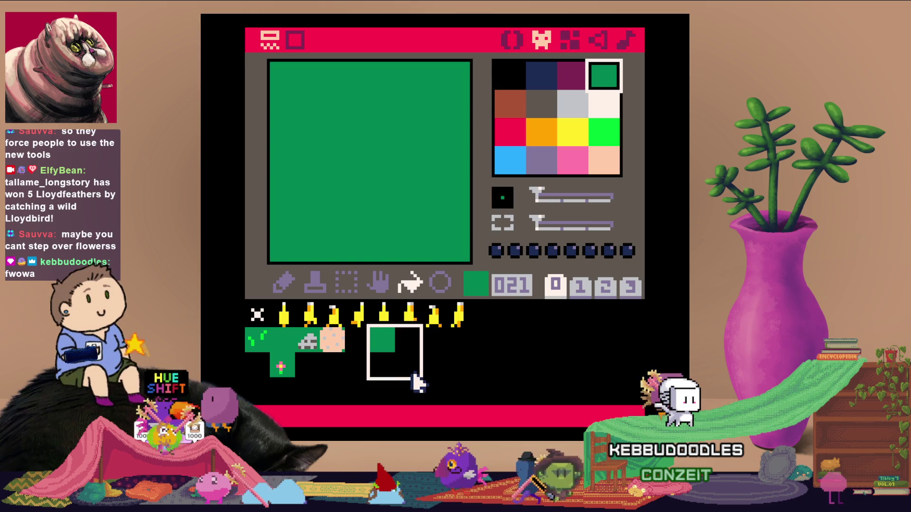
{"action": "left_click", "coordinate": [407, 346]}
{"action": "left_click_drag", "start_coordinate": [386, 338], "coordinate": [401, 370]}
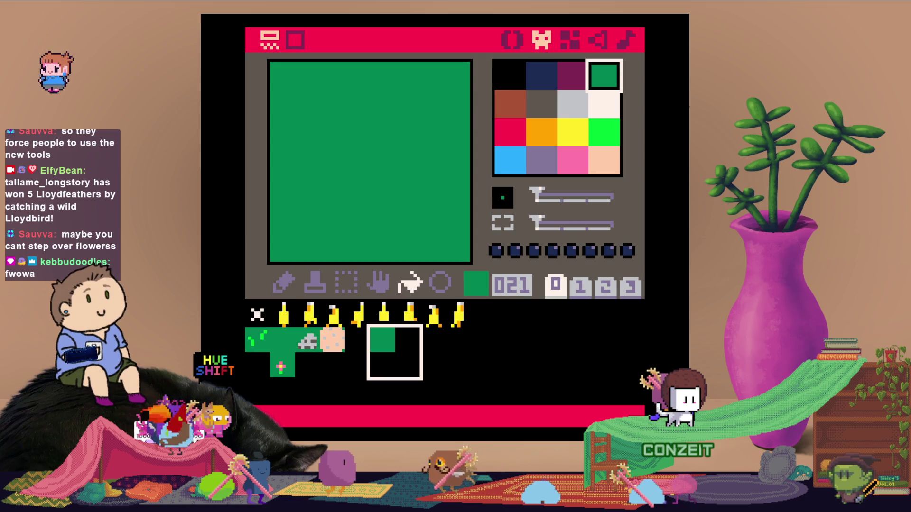
{"action": "left_click", "coordinate": [413, 348]}
Flood sprites 022, 037, 038, 053 and 054 with green
{"action": "left_click", "coordinate": [381, 232]}
{"action": "left_click", "coordinate": [386, 365]}
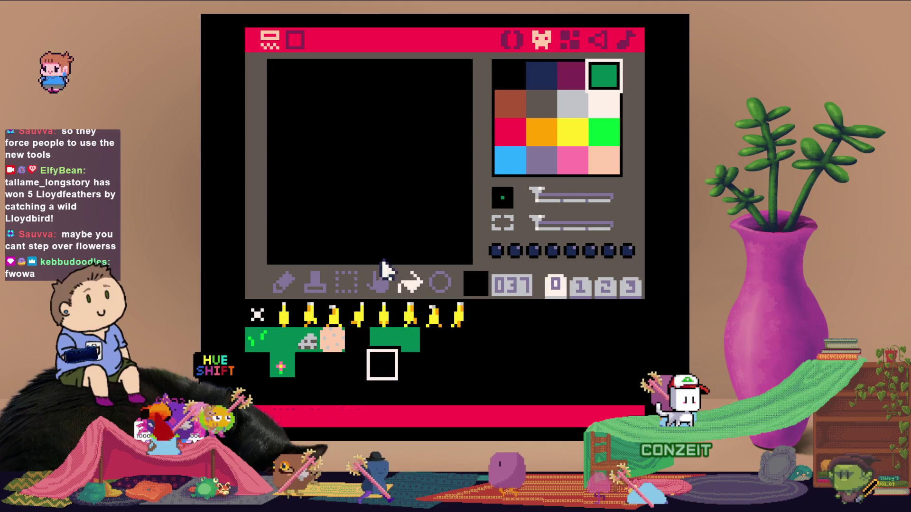
{"action": "left_click", "coordinate": [385, 258]}
{"action": "left_click", "coordinate": [407, 365]}
{"action": "left_click", "coordinate": [402, 259]}
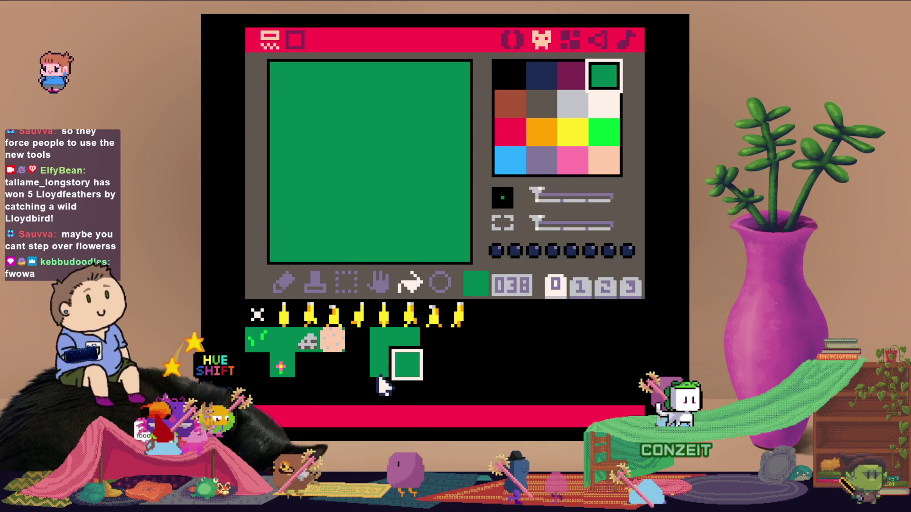
{"action": "left_click", "coordinate": [383, 386]}
{"action": "left_click", "coordinate": [413, 259]}
{"action": "left_click", "coordinate": [407, 387]}
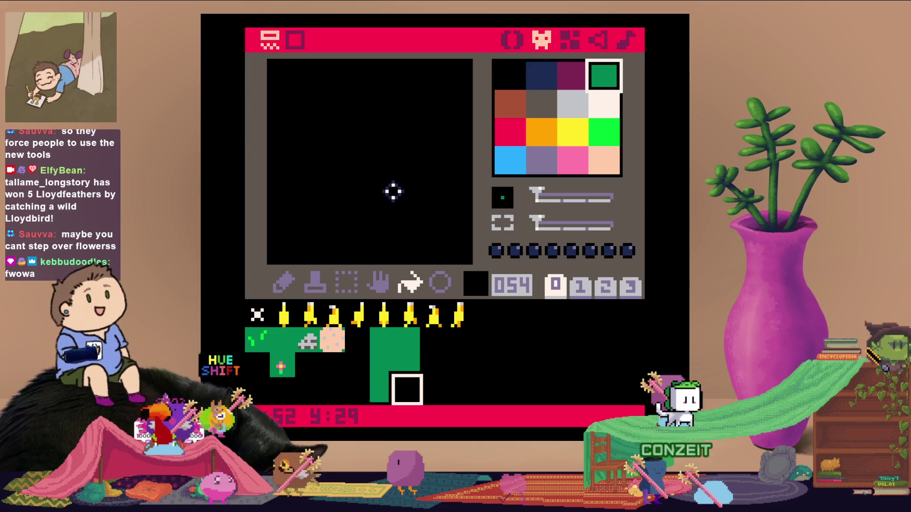
{"action": "left_click", "coordinate": [392, 191]}
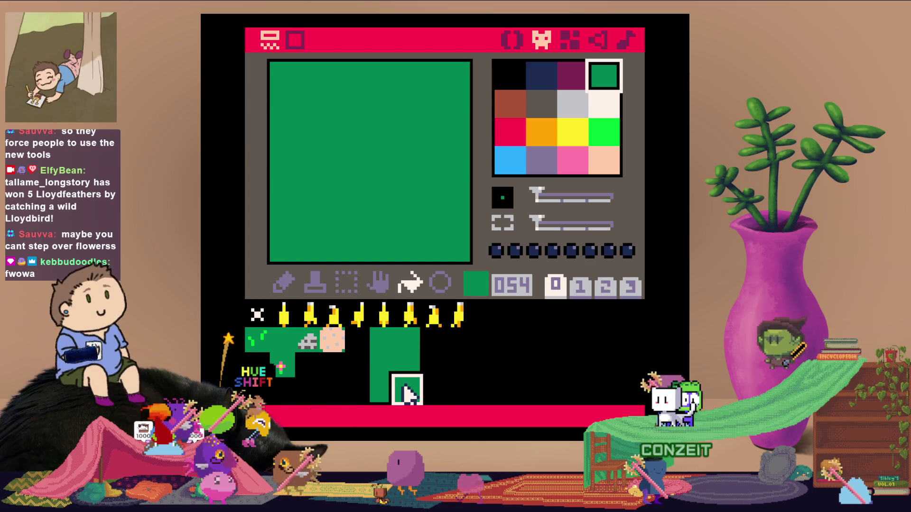
Refill sprites 054, 053, 037 and 038 solid black
{"action": "left_click", "coordinate": [508, 76]}
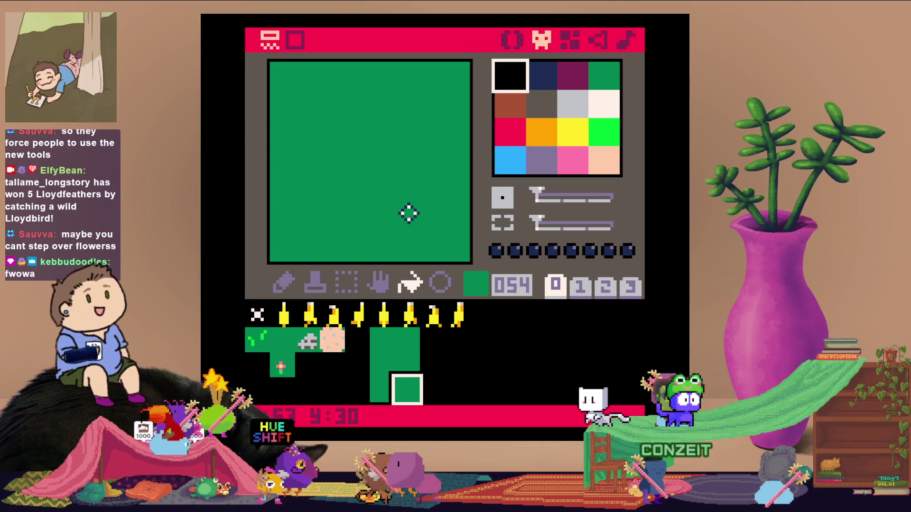
{"action": "left_click", "coordinate": [407, 212]}
{"action": "left_click", "coordinate": [382, 386]}
{"action": "left_click", "coordinate": [393, 207]}
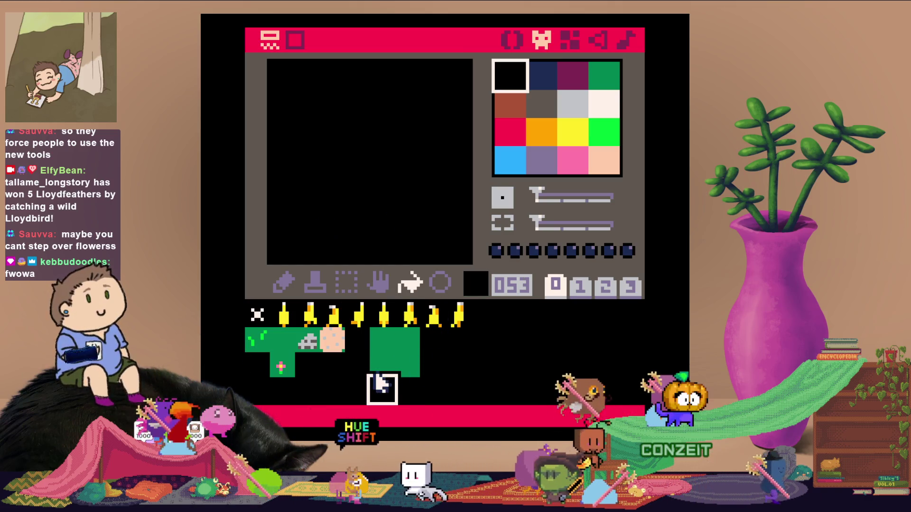
{"action": "left_click", "coordinate": [383, 365]}
{"action": "left_click", "coordinate": [346, 240]}
{"action": "left_click", "coordinate": [411, 365]}
{"action": "left_click", "coordinate": [393, 234]}
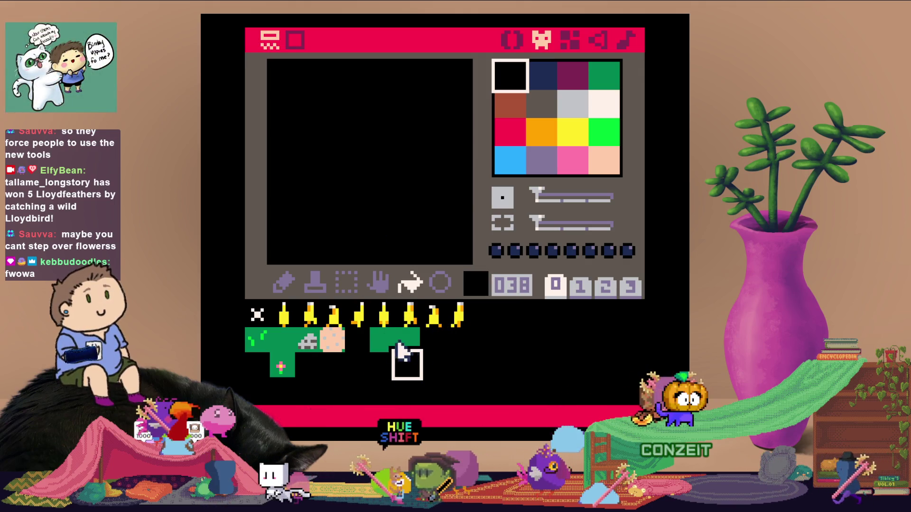
{"action": "left_click", "coordinate": [383, 339]}
Draw a dark grey band stepping upward to the right across sprite 021
{"action": "left_click", "coordinate": [510, 114]}
{"action": "left_click", "coordinate": [544, 114]}
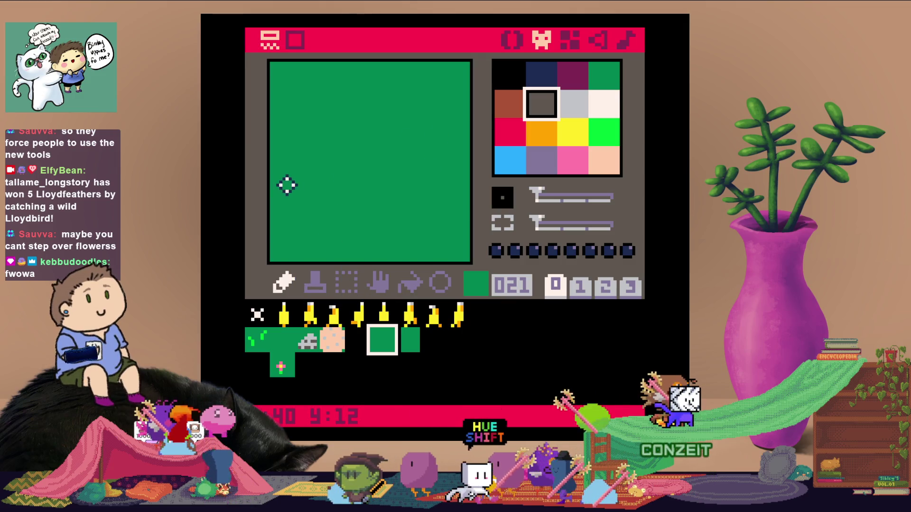
{"action": "left_click_drag", "start_coordinate": [286, 186], "coordinate": [393, 157]}
{"action": "left_click_drag", "start_coordinate": [293, 195], "coordinate": [446, 186]}
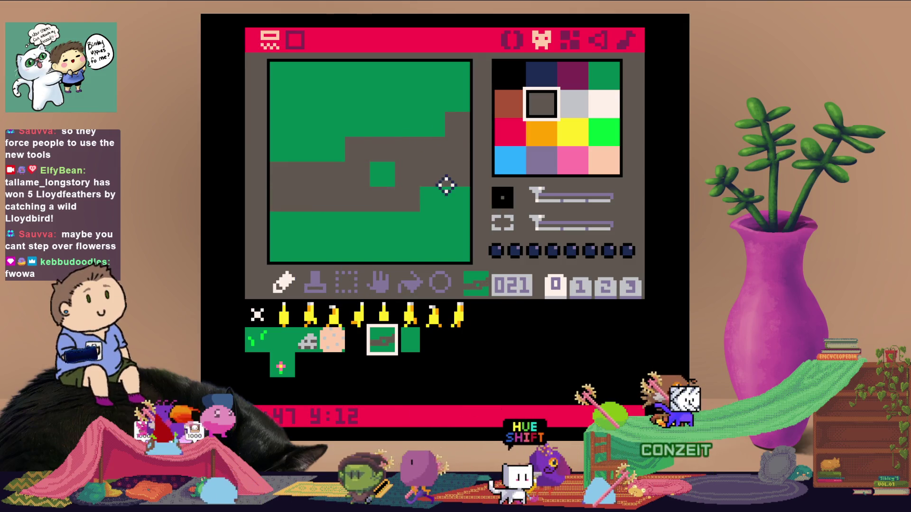
{"action": "left_click", "coordinate": [406, 341]}
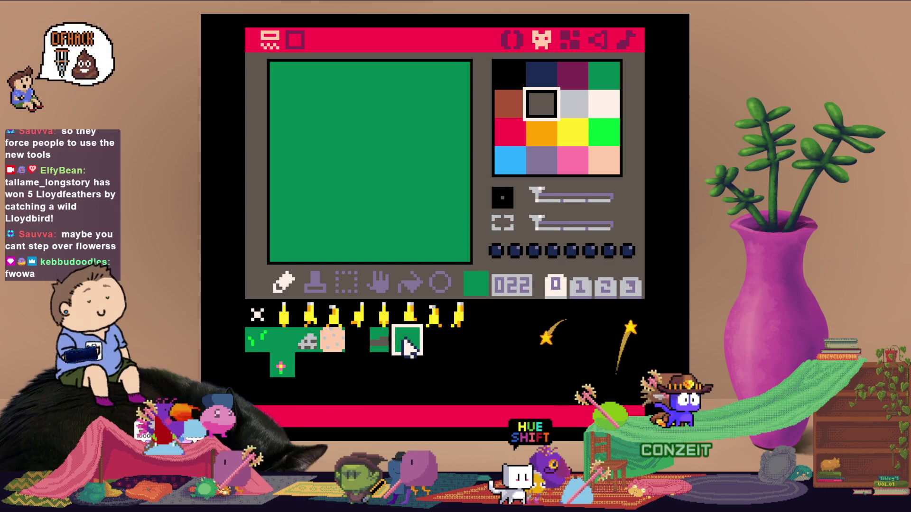
{"action": "left_click", "coordinate": [382, 341]}
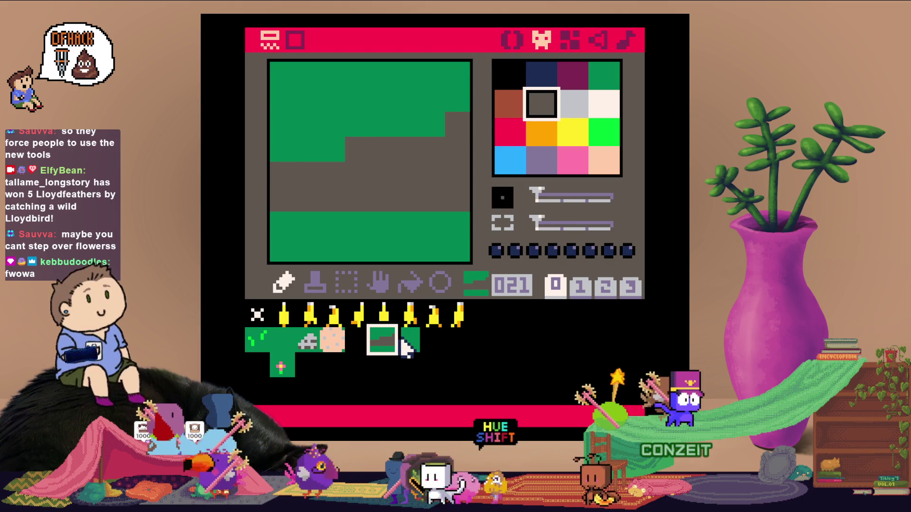
Pencil a grey staircase of rows into sprite 22, continuing the band
{"action": "left_click", "coordinate": [404, 342]}
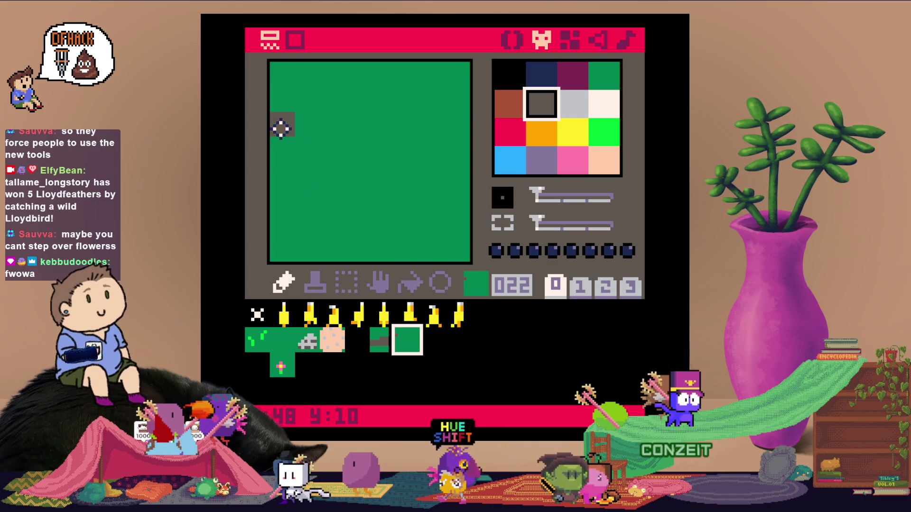
{"action": "left_click", "coordinate": [304, 100]}
{"action": "mouse_move", "coordinate": [280, 143]}
{"action": "left_mouse_down"}
{"action": "mouse_move", "coordinate": [274, 157]}
{"action": "mouse_move", "coordinate": [349, 157]}
{"action": "left_mouse_up"}
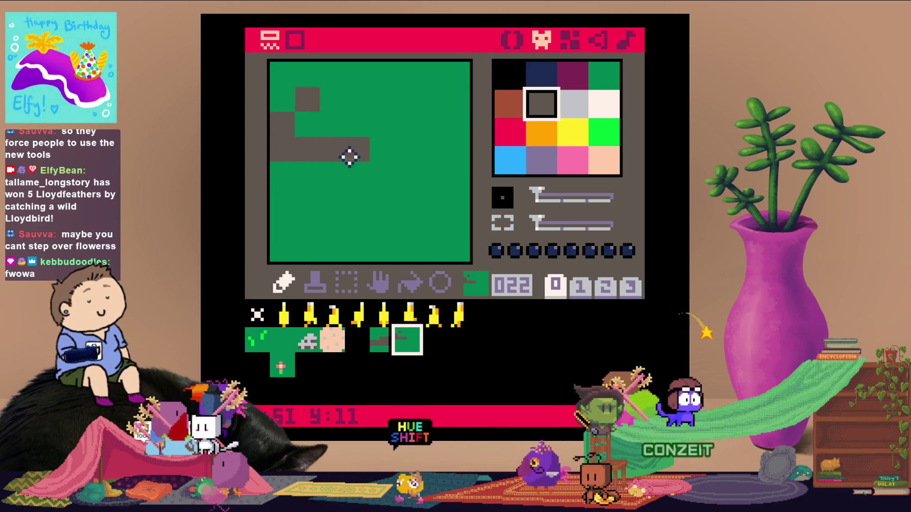
{"action": "left_click_drag", "start_coordinate": [281, 176], "coordinate": [361, 175]}
{"action": "left_click_drag", "start_coordinate": [278, 194], "coordinate": [409, 192]}
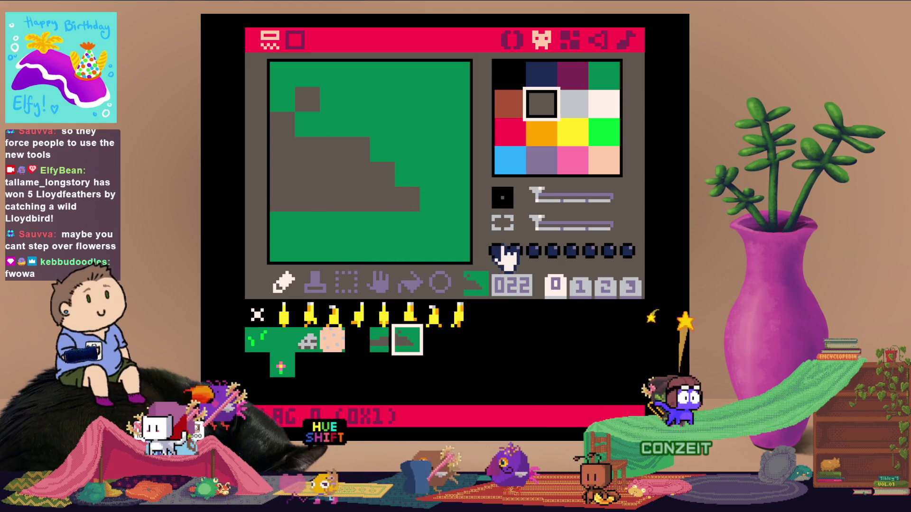
Repaint sprite 21's band brown, leaving dark grey patches inside it
{"action": "left_click", "coordinate": [384, 341]}
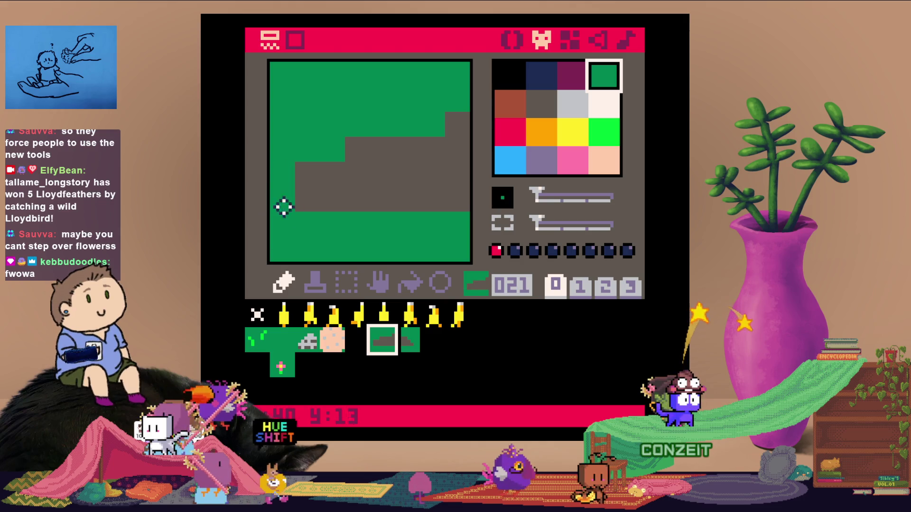
{"action": "right_click", "coordinate": [366, 166]}
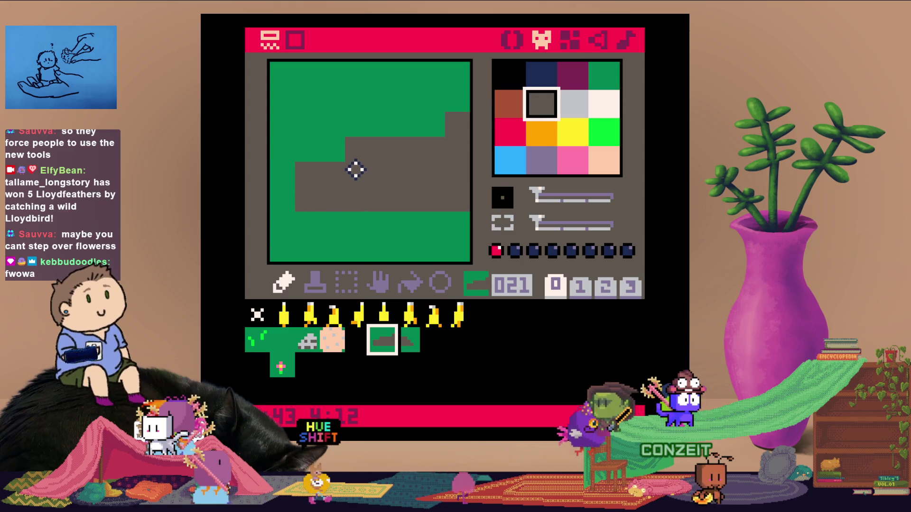
{"action": "left_click", "coordinate": [517, 112]}
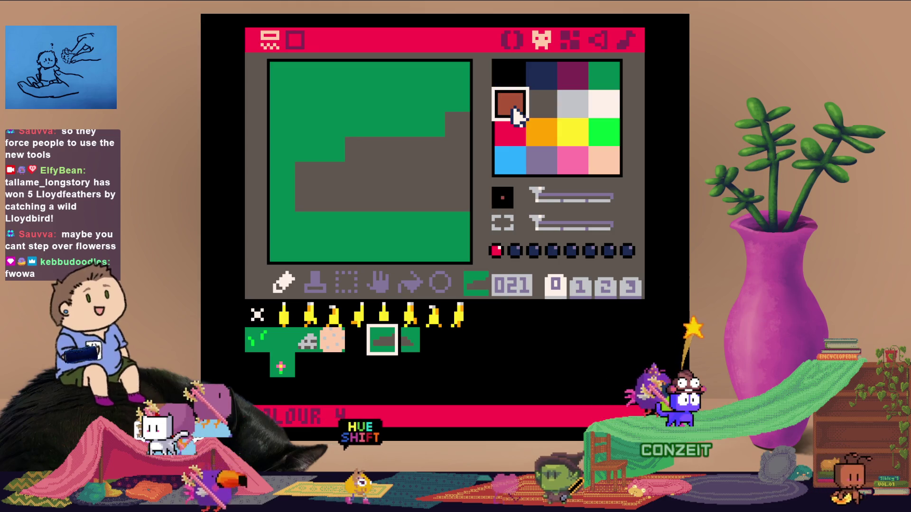
{"action": "mouse_move", "coordinate": [365, 147]}
{"action": "left_mouse_down"}
{"action": "mouse_move", "coordinate": [440, 142]}
{"action": "mouse_move", "coordinate": [458, 128]}
{"action": "left_mouse_up"}
{"action": "mouse_move", "coordinate": [318, 194]}
{"action": "left_mouse_down"}
{"action": "mouse_move", "coordinate": [407, 183]}
{"action": "mouse_move", "coordinate": [434, 169]}
{"action": "left_mouse_up"}
{"action": "left_click", "coordinate": [542, 103]}
{"action": "mouse_move", "coordinate": [377, 166]}
{"action": "left_mouse_down"}
{"action": "mouse_move", "coordinate": [362, 172]}
{"action": "mouse_move", "coordinate": [368, 190]}
{"action": "mouse_move", "coordinate": [340, 191]}
{"action": "mouse_move", "coordinate": [349, 179]}
{"action": "left_mouse_up"}
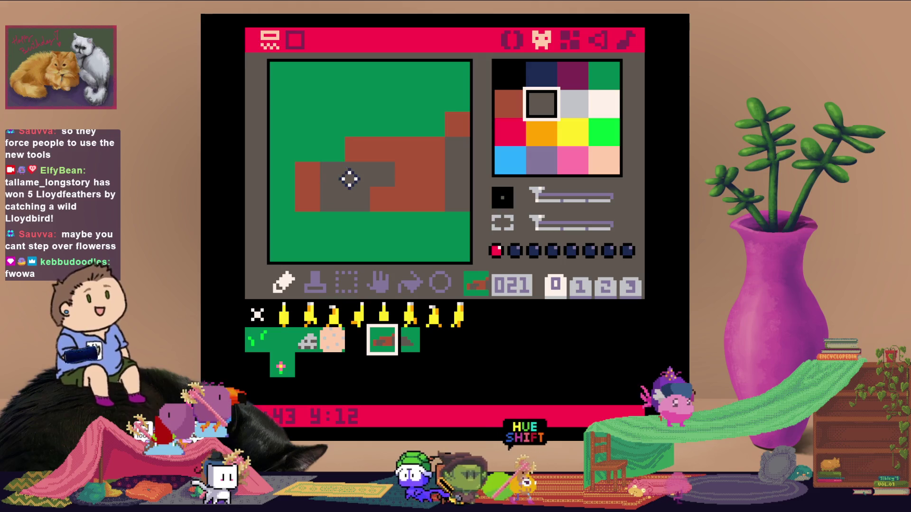
{"action": "left_click", "coordinate": [510, 103]}
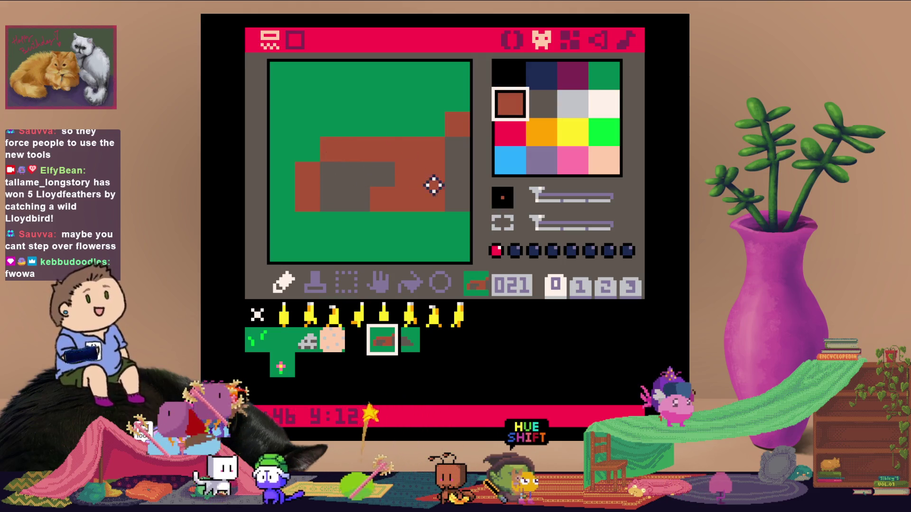
{"action": "left_click_drag", "start_coordinate": [457, 170], "coordinate": [456, 202]}
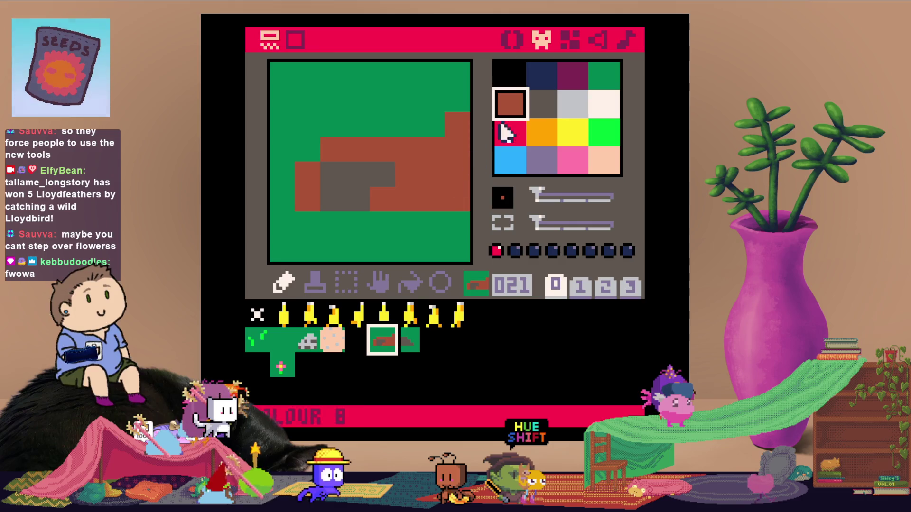
{"action": "left_click", "coordinate": [541, 103]}
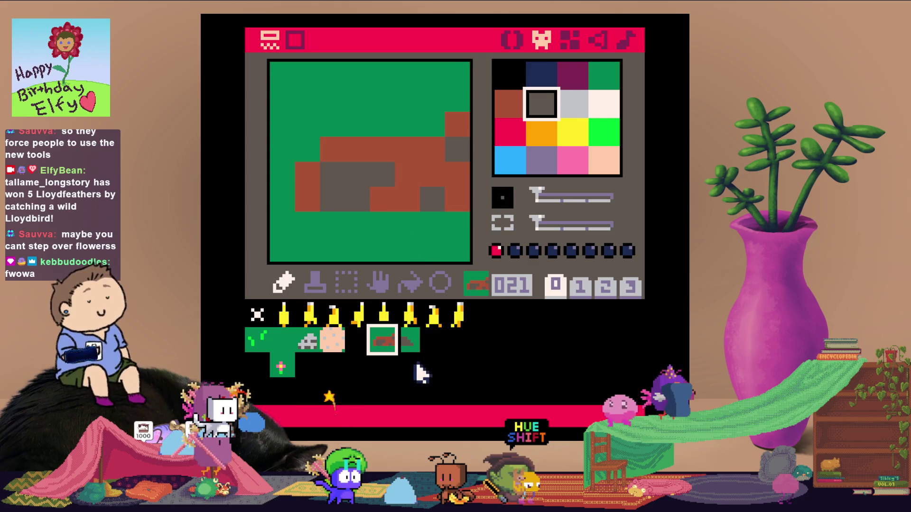
Paint over sprite 22's grey staircase in brown
{"action": "left_click", "coordinate": [407, 339]}
{"action": "left_click", "coordinate": [506, 110]}
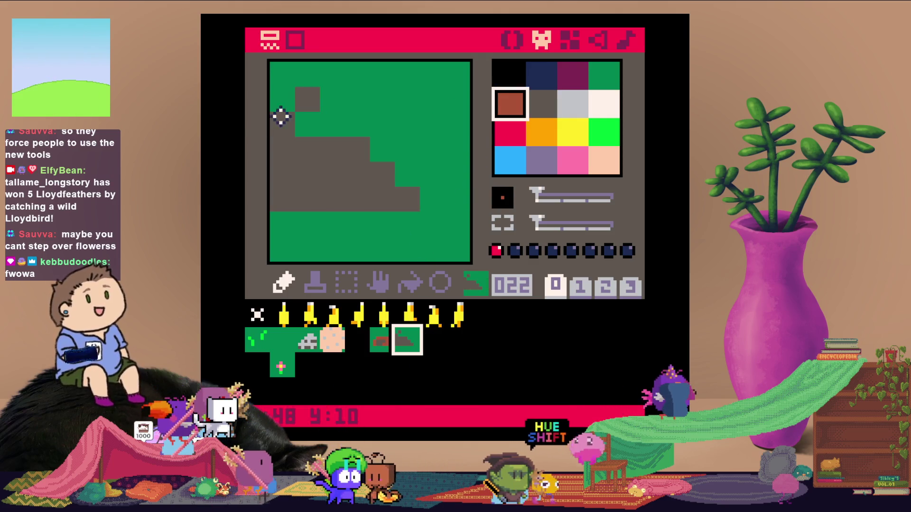
{"action": "left_click", "coordinate": [311, 98]}
{"action": "mouse_move", "coordinate": [283, 123]}
{"action": "left_mouse_down"}
{"action": "mouse_move", "coordinate": [305, 147]}
{"action": "mouse_move", "coordinate": [378, 163]}
{"action": "mouse_move", "coordinate": [405, 195]}
{"action": "left_mouse_up"}
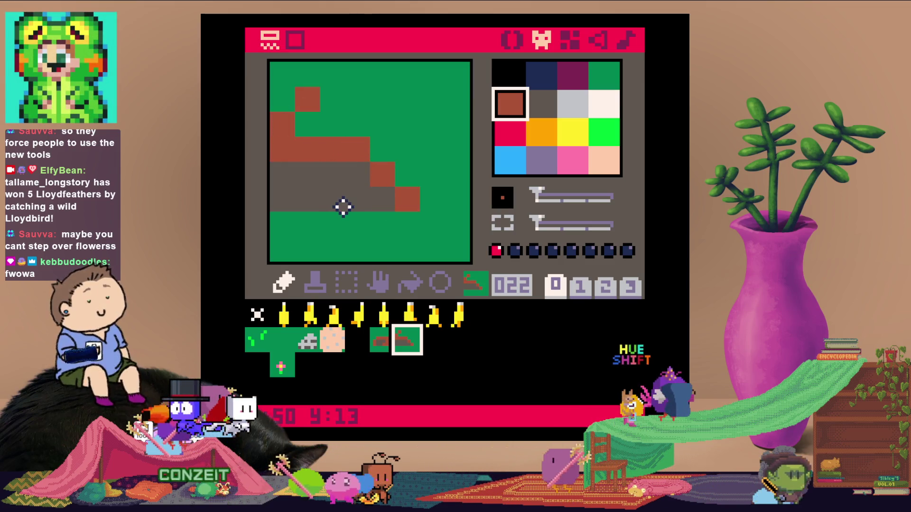
{"action": "mouse_move", "coordinate": [343, 207]}
{"action": "left_mouse_down"}
{"action": "mouse_move", "coordinate": [307, 203]}
{"action": "mouse_move", "coordinate": [315, 183]}
{"action": "mouse_move", "coordinate": [270, 187]}
{"action": "left_mouse_up"}
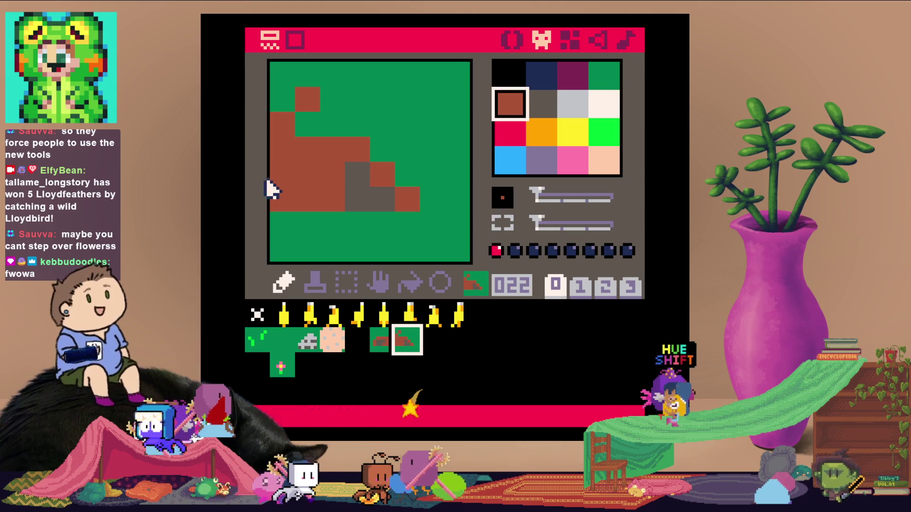
Add dark grey patches to sprite 22's brown staircase to match sprite 21's log
{"action": "left_click", "coordinate": [541, 104]}
{"action": "mouse_move", "coordinate": [379, 176]}
{"action": "left_mouse_down"}
{"action": "mouse_move", "coordinate": [372, 183]}
{"action": "mouse_move", "coordinate": [396, 195]}
{"action": "left_mouse_up"}
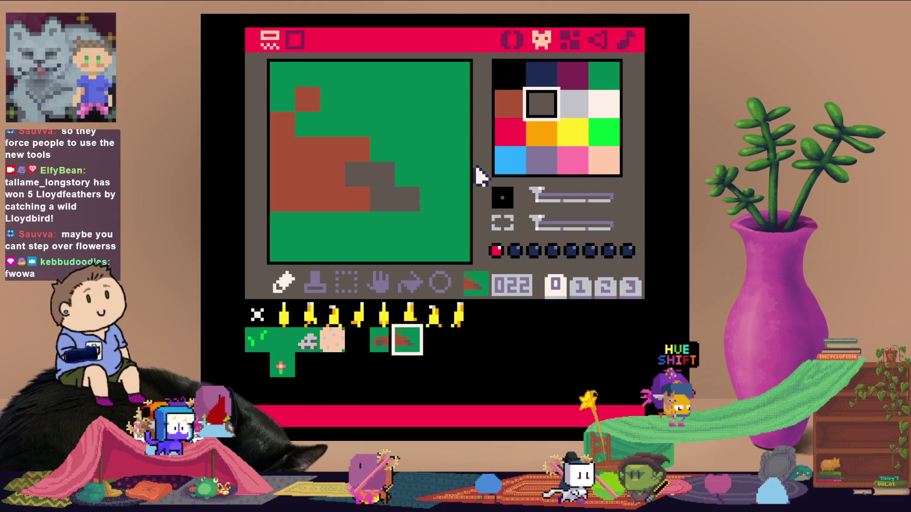
{"action": "left_click", "coordinate": [510, 105]}
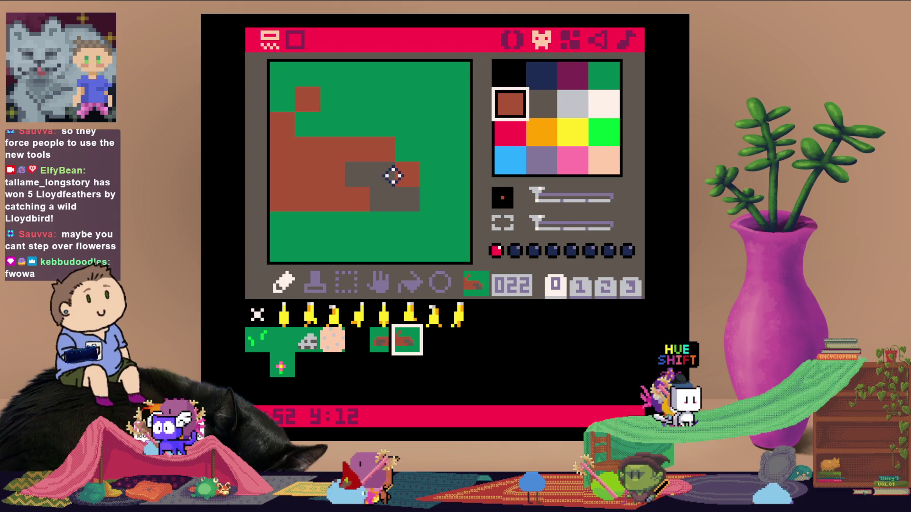
{"action": "left_click", "coordinate": [541, 104]}
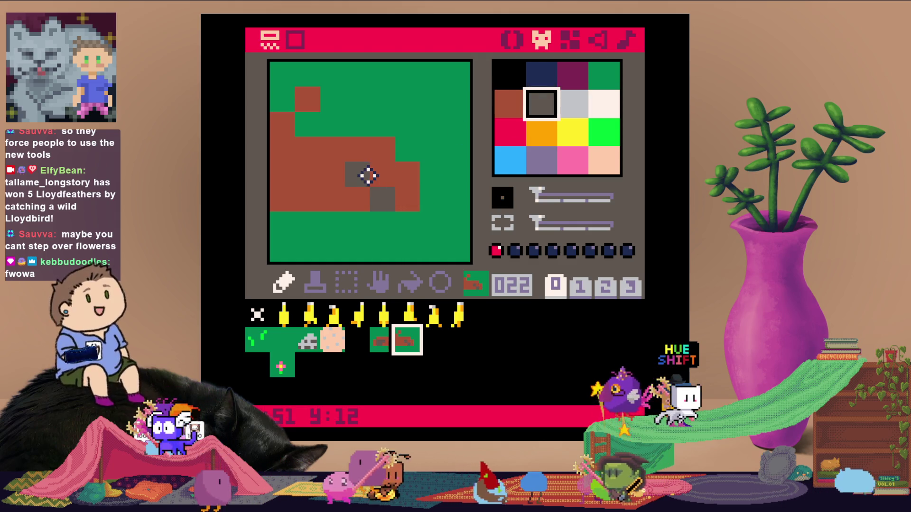
{"action": "left_click_drag", "start_coordinate": [366, 177], "coordinate": [396, 201]}
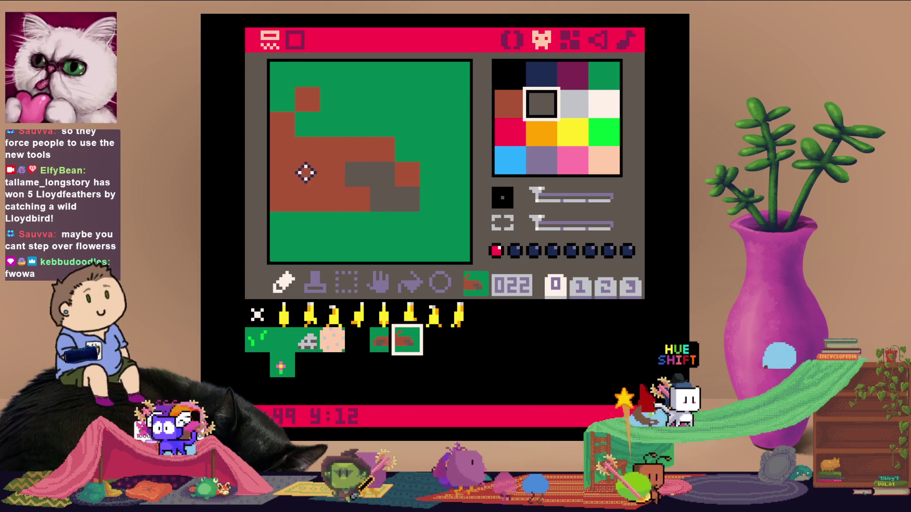
{"action": "left_click", "coordinate": [309, 123]}
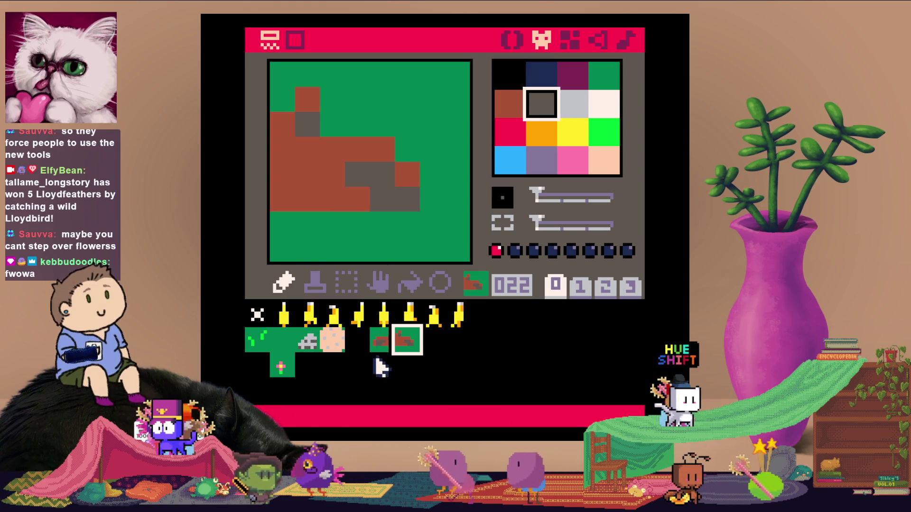
{"action": "left_click", "coordinate": [381, 364]}
{"action": "left_click", "coordinate": [382, 340]}
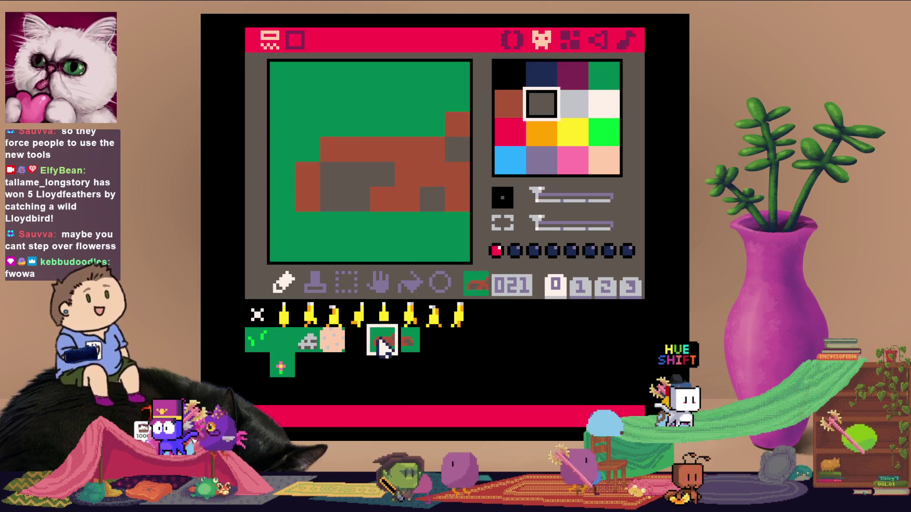
Select log sprites 21–22 and the tiles below as a 2x2 block, then go to the map editor
{"action": "left_click", "coordinate": [408, 342]}
{"action": "left_click", "coordinate": [386, 344]}
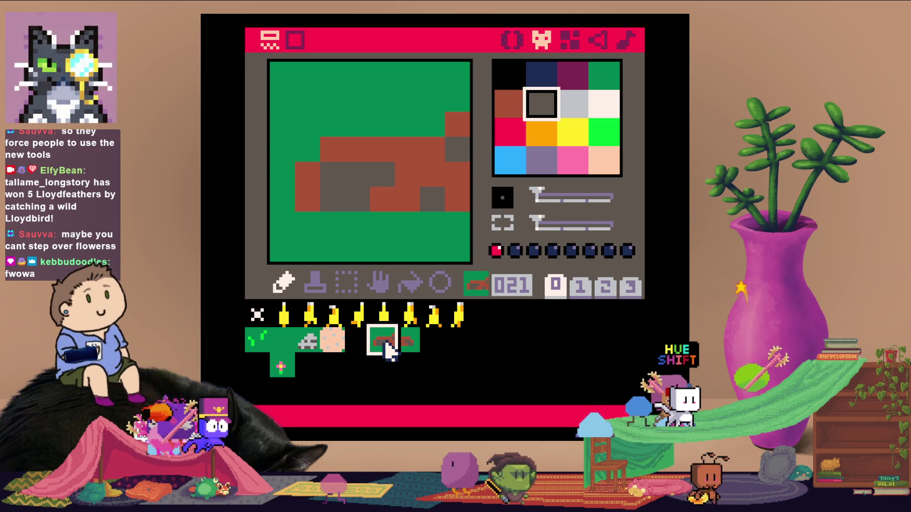
{"action": "left_click_drag", "start_coordinate": [388, 349], "coordinate": [406, 362]}
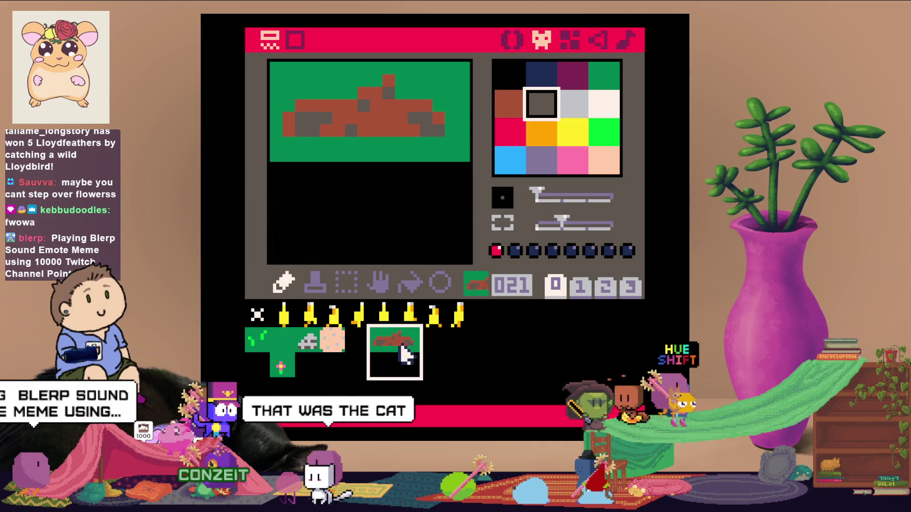
{"action": "left_click", "coordinate": [584, 38]}
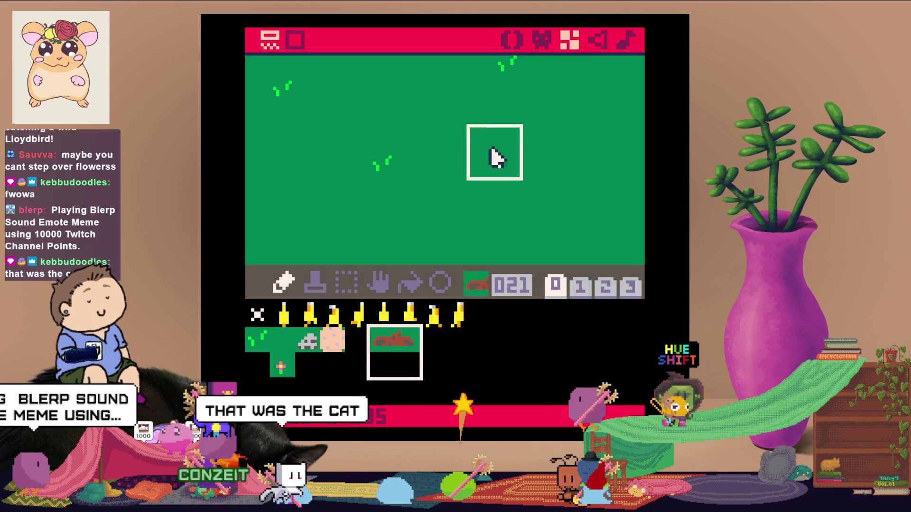
Stamp the 2x2 log block onto the grassy map, then reopen log sprite 021 for editing
{"action": "left_click", "coordinate": [489, 190]}
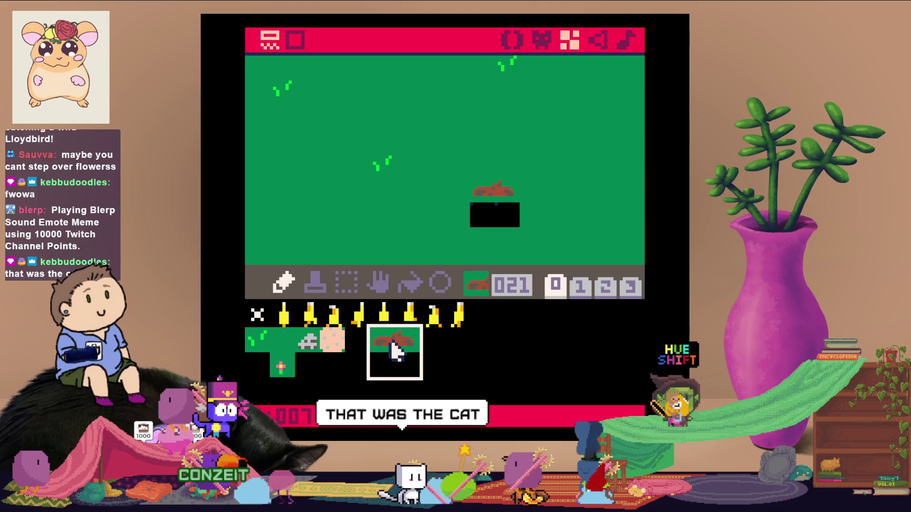
{"action": "left_click", "coordinate": [396, 366]}
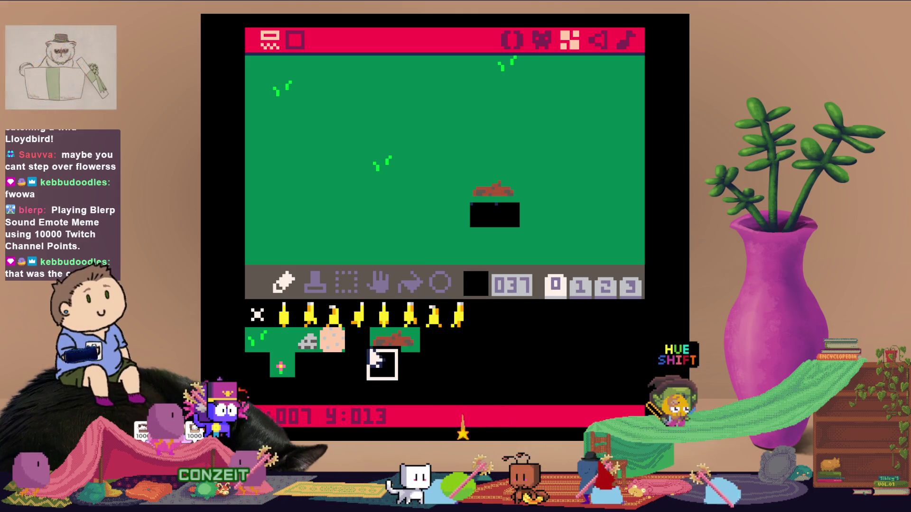
{"action": "left_click", "coordinate": [382, 339]}
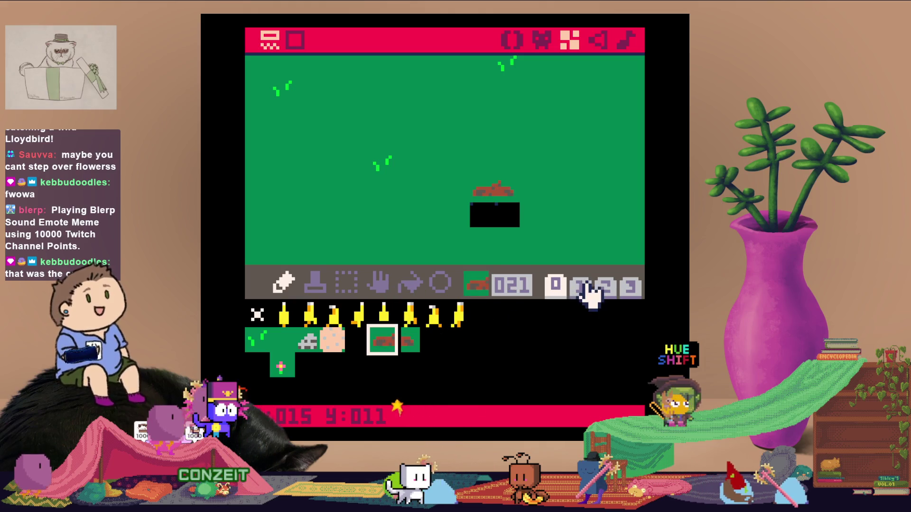
{"action": "left_click", "coordinate": [543, 41]}
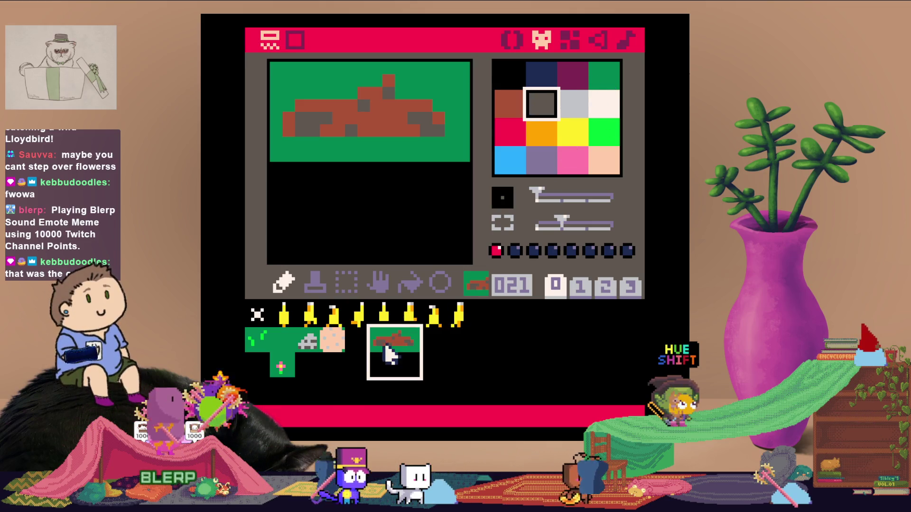
Shift the log within sprite 021 using the arrow keys and compare neighbouring sprites 020 and 022
{"action": "key", "text": "Down"}
{"action": "key", "text": "Down"}
{"action": "key", "text": "Down"}
{"action": "key", "text": "Down"}
{"action": "key", "text": "Down"}
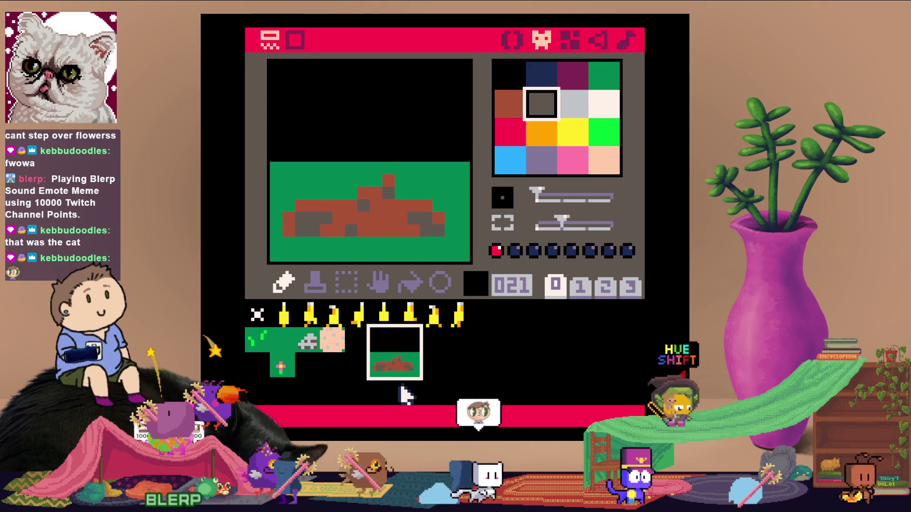
{"action": "key", "text": "Up"}
{"action": "key", "text": "Up"}
{"action": "key", "text": "Up"}
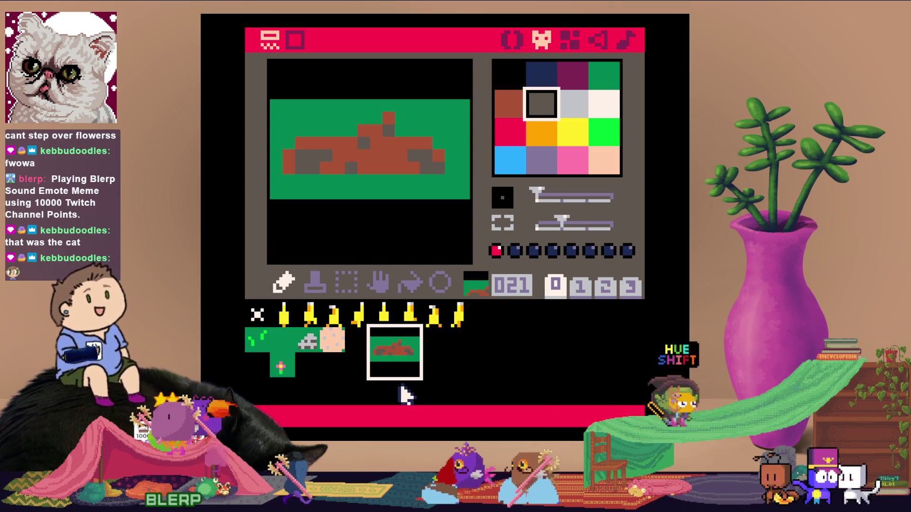
{"action": "key", "text": "Up"}
{"action": "key", "text": "Up"}
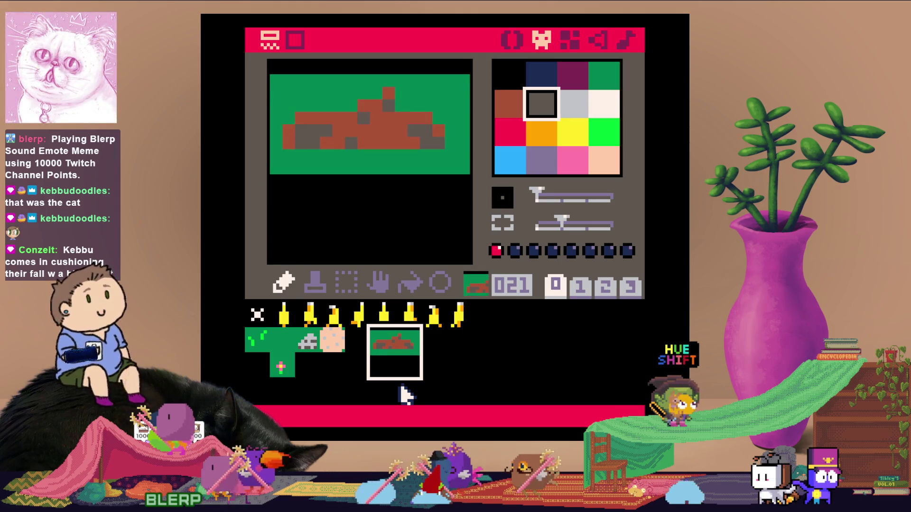
{"action": "left_click", "coordinate": [410, 350]}
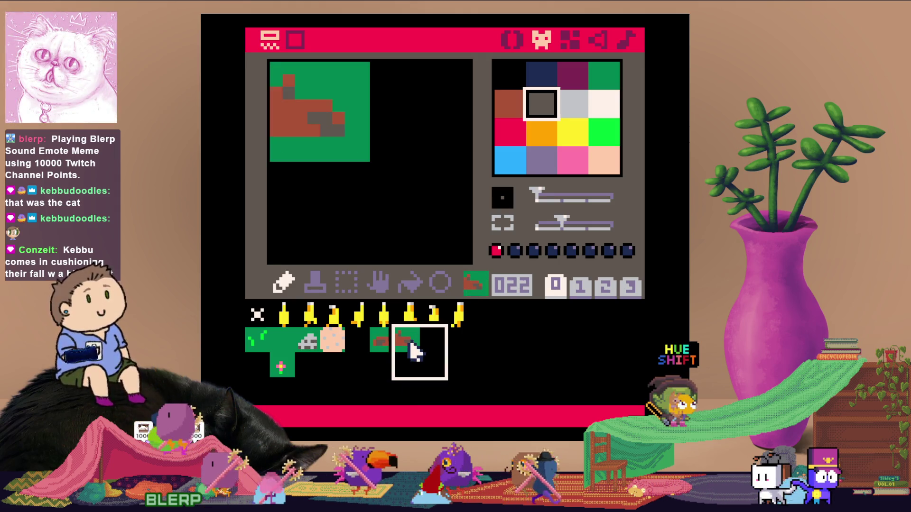
{"action": "left_click", "coordinate": [374, 361]}
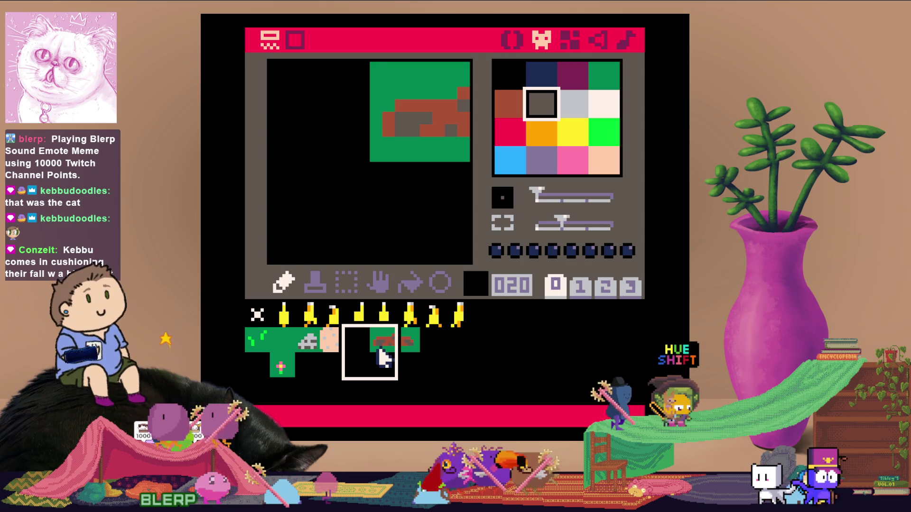
{"action": "scroll", "coordinate": [384, 358], "scroll_direction": "up", "scroll_amount": 2}
{"action": "left_click", "coordinate": [392, 355]}
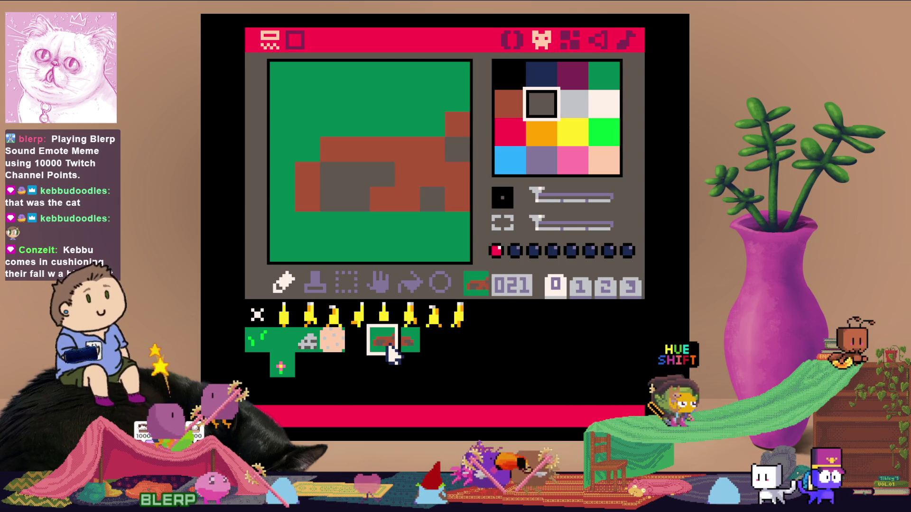
Paint sprite 022's leftover log pixels grass green to make it plain grass
{"action": "left_click", "coordinate": [407, 346]}
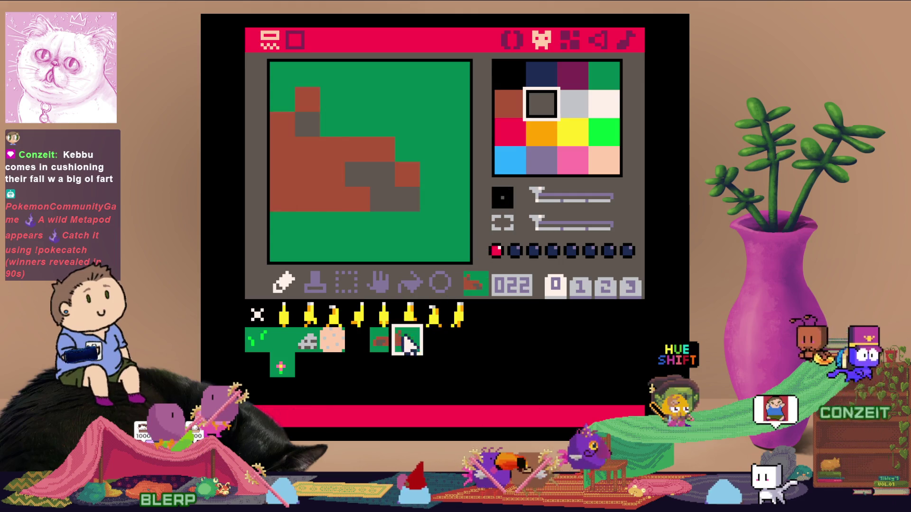
{"action": "left_click", "coordinate": [603, 75]}
{"action": "mouse_move", "coordinate": [408, 199]}
{"action": "left_mouse_down"}
{"action": "mouse_move", "coordinate": [357, 201]}
{"action": "mouse_move", "coordinate": [296, 104]}
{"action": "mouse_move", "coordinate": [319, 176]}
{"action": "mouse_move", "coordinate": [294, 159]}
{"action": "left_mouse_up"}
{"action": "left_click", "coordinate": [387, 338]}
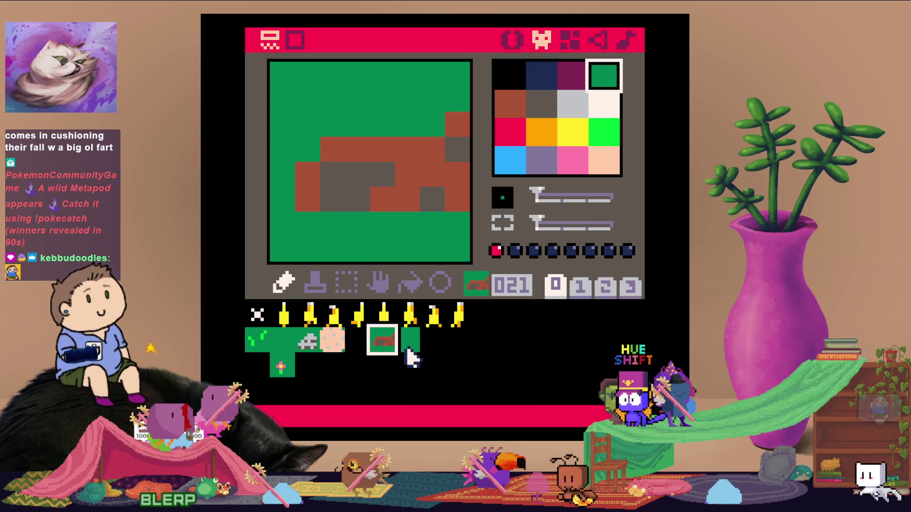
Paint the log's right part green and add a dark grey streak across sprite 021
{"action": "left_click", "coordinate": [462, 132]}
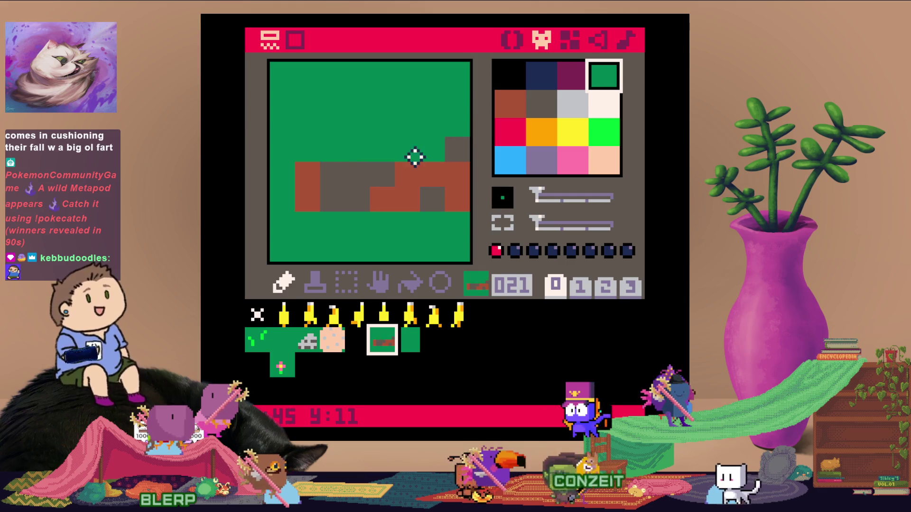
{"action": "left_click_drag", "start_coordinate": [440, 176], "coordinate": [346, 187]}
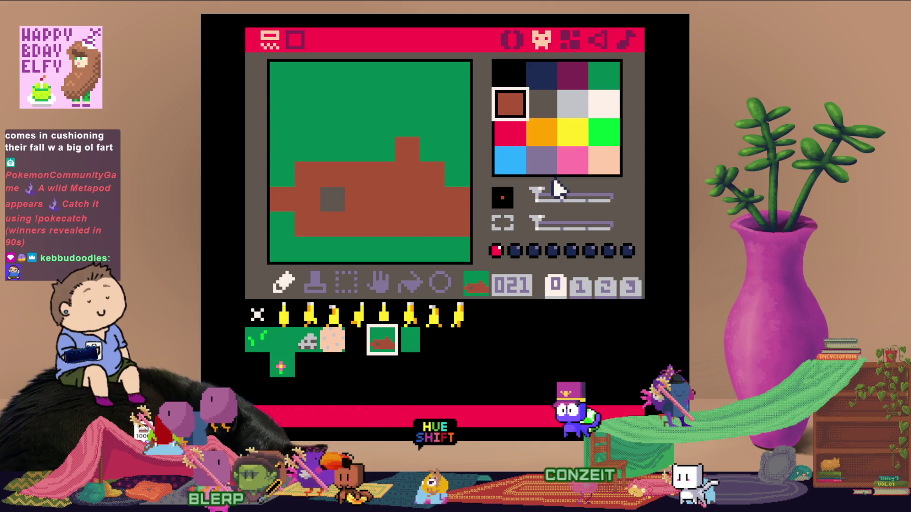
{"action": "left_click", "coordinate": [539, 104]}
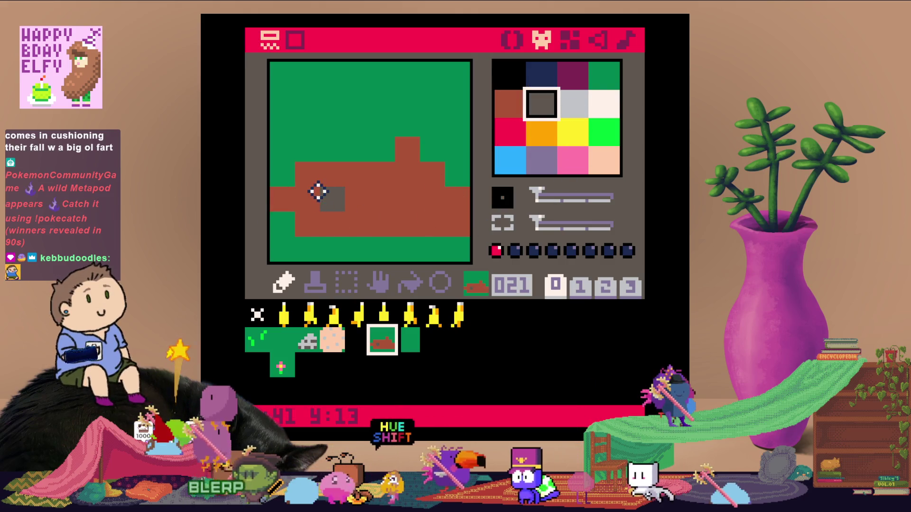
{"action": "left_click", "coordinate": [316, 196]}
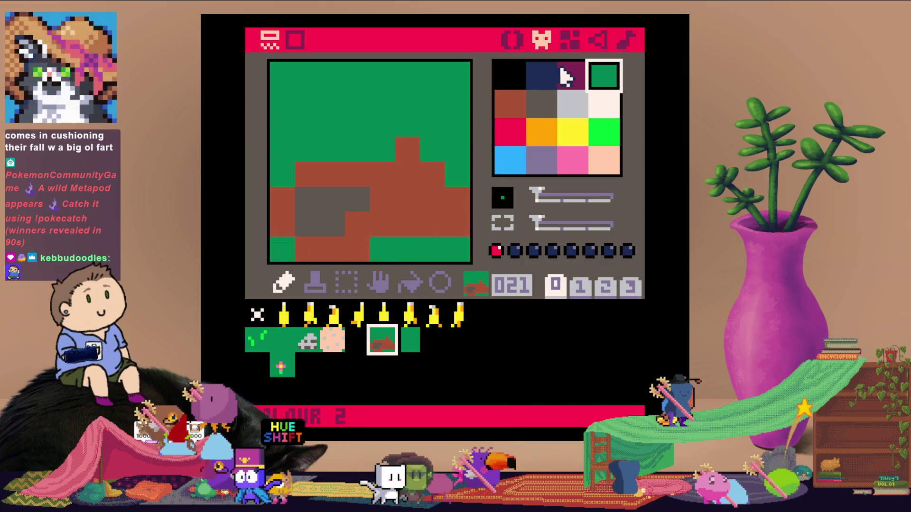
{"action": "left_click", "coordinate": [541, 103]}
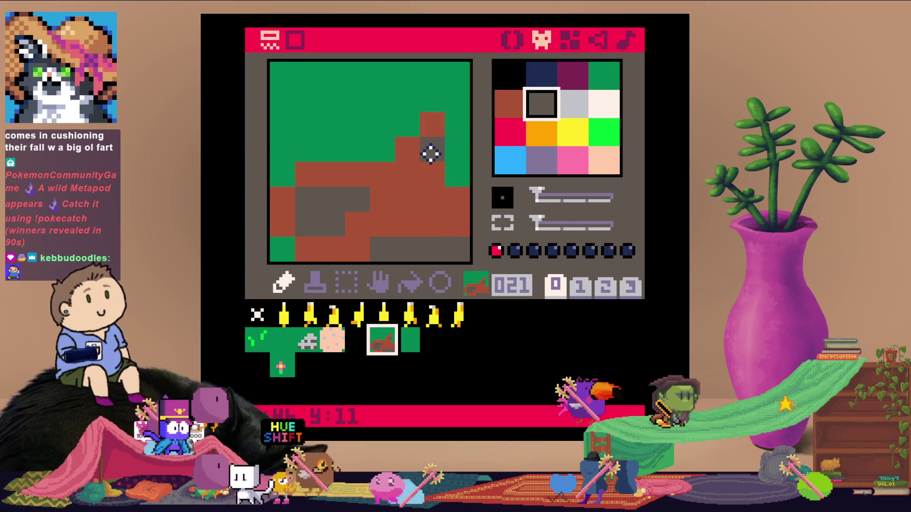
{"action": "left_click_drag", "start_coordinate": [408, 203], "coordinate": [465, 200]}
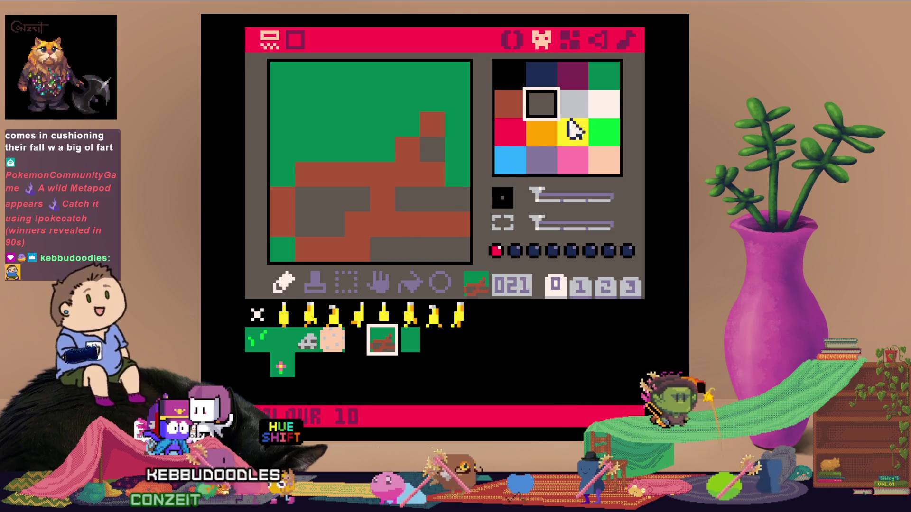
Add a brown bump on top of the log and shift sprite 021 up one row
{"action": "left_click", "coordinate": [509, 103]}
{"action": "left_click", "coordinate": [457, 174]}
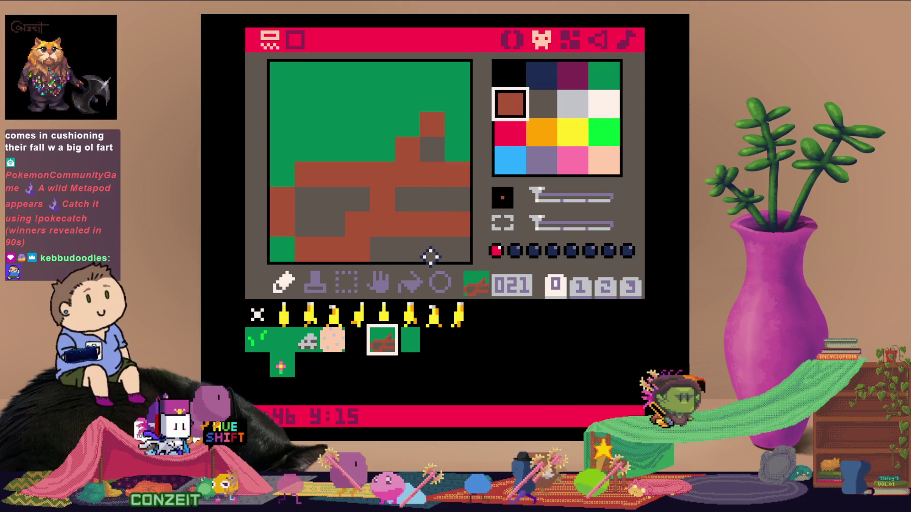
{"action": "key", "text": "Up"}
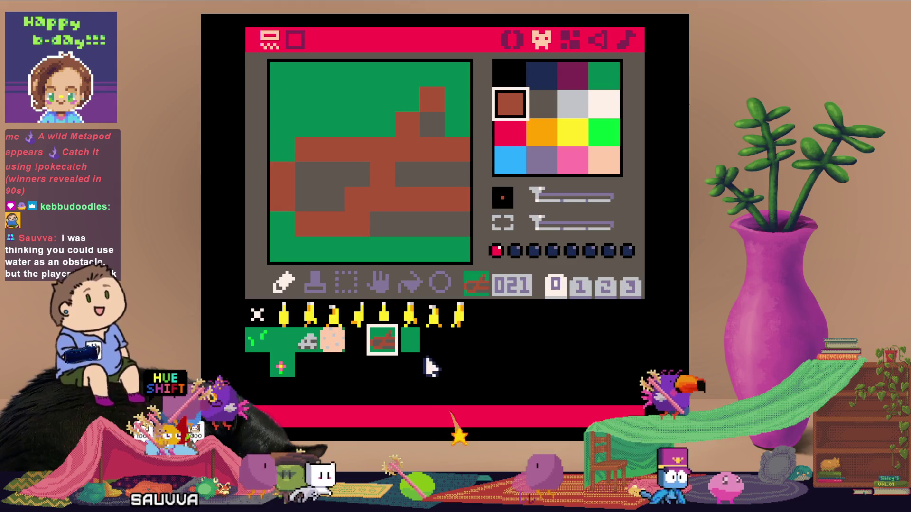
{"action": "left_click", "coordinate": [370, 342]}
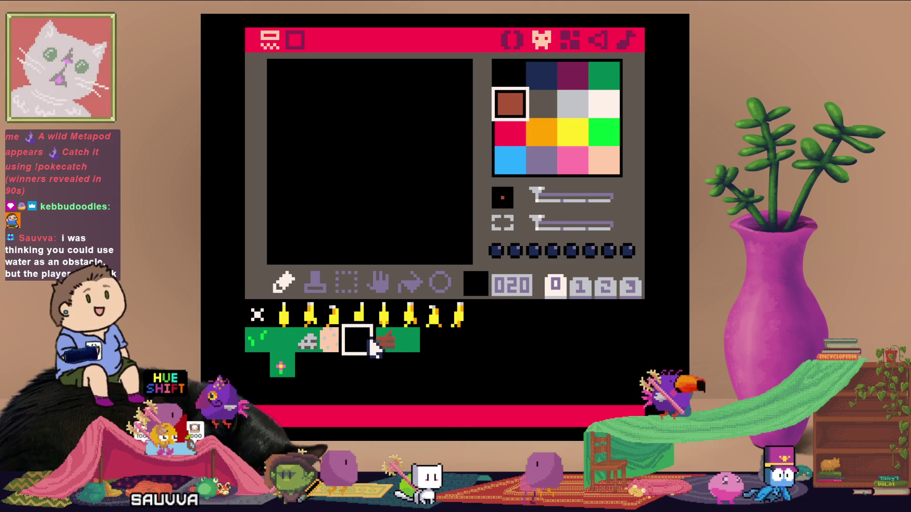
Flood-fill sprite 020 with dark blue for a water tile
{"action": "left_click", "coordinate": [542, 78]}
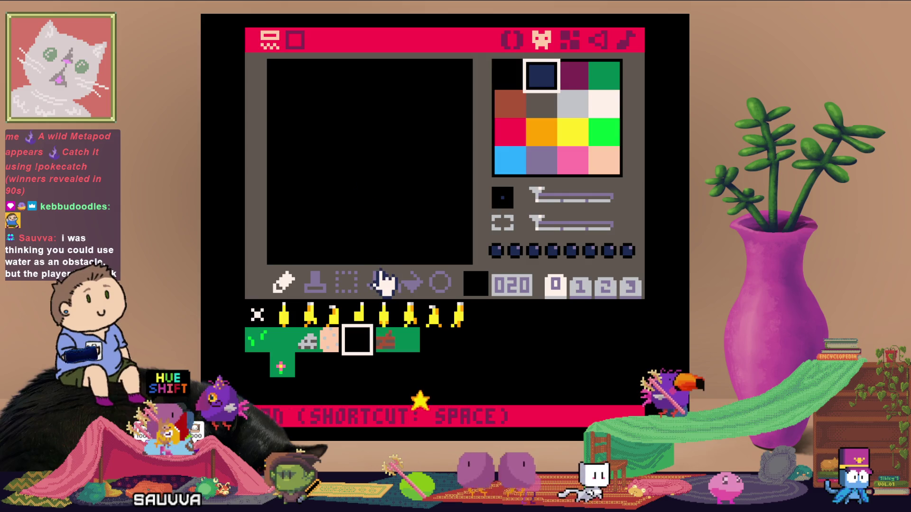
{"action": "left_click", "coordinate": [409, 284]}
{"action": "left_click", "coordinate": [378, 170]}
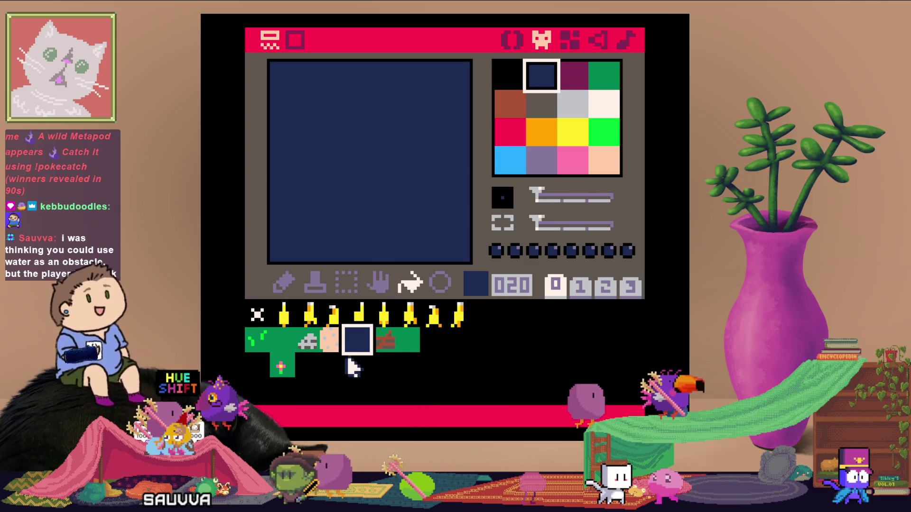
Move the log from sprite 021 into sprite 022 with cut and paste, then flag sprite 020
{"action": "left_click", "coordinate": [385, 340]}
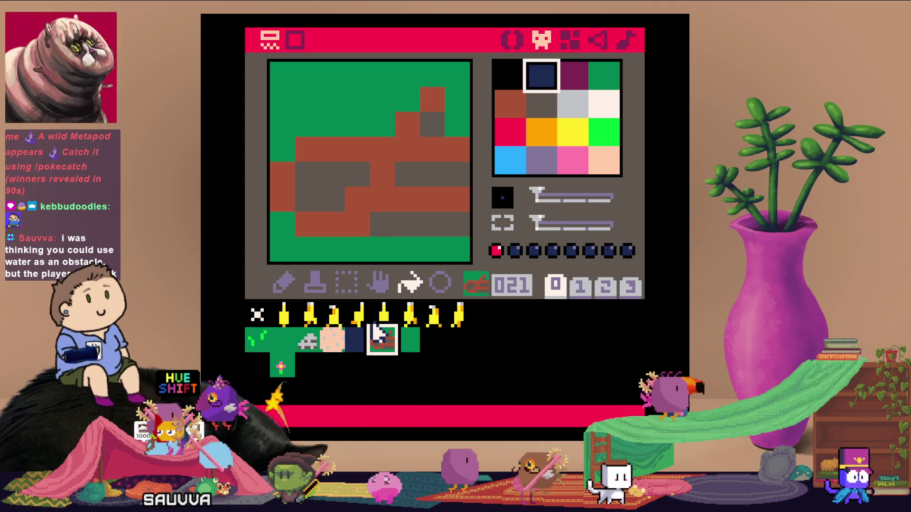
{"action": "key", "text": "ctrl+x"}
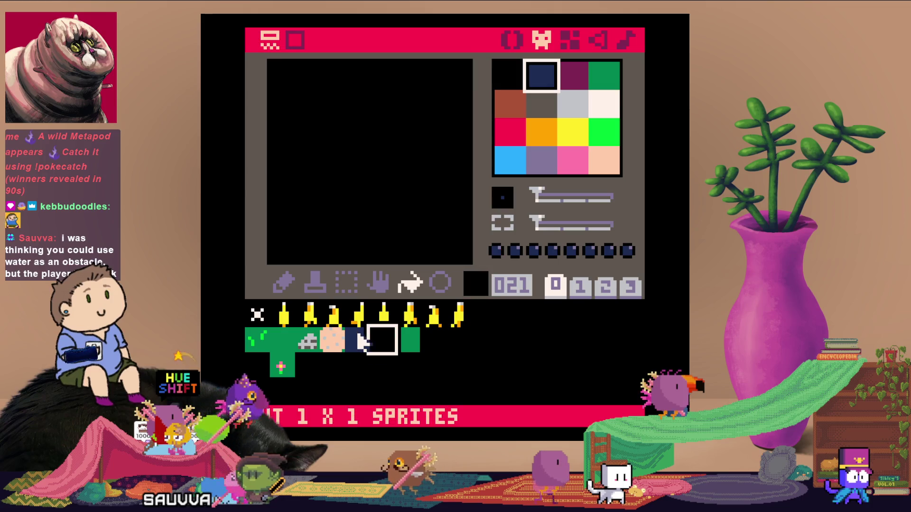
{"action": "left_click", "coordinate": [408, 341]}
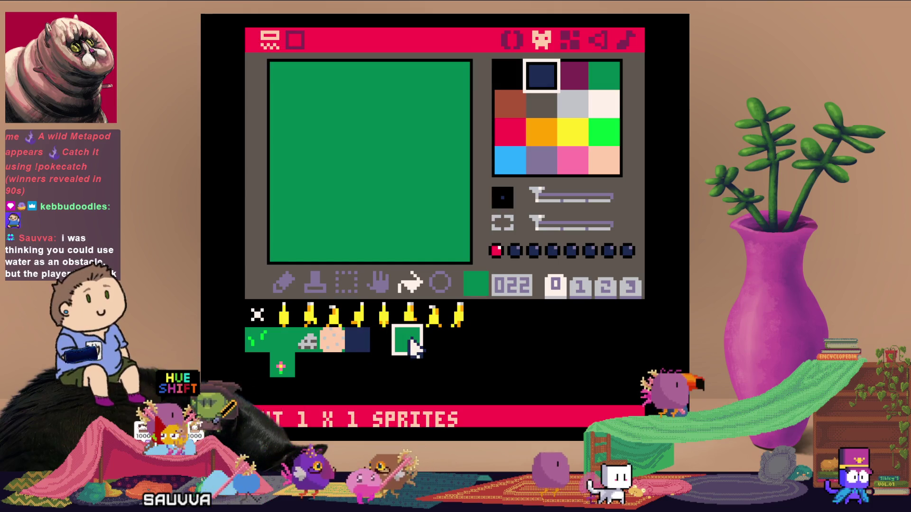
{"action": "key", "text": "ctrl+v"}
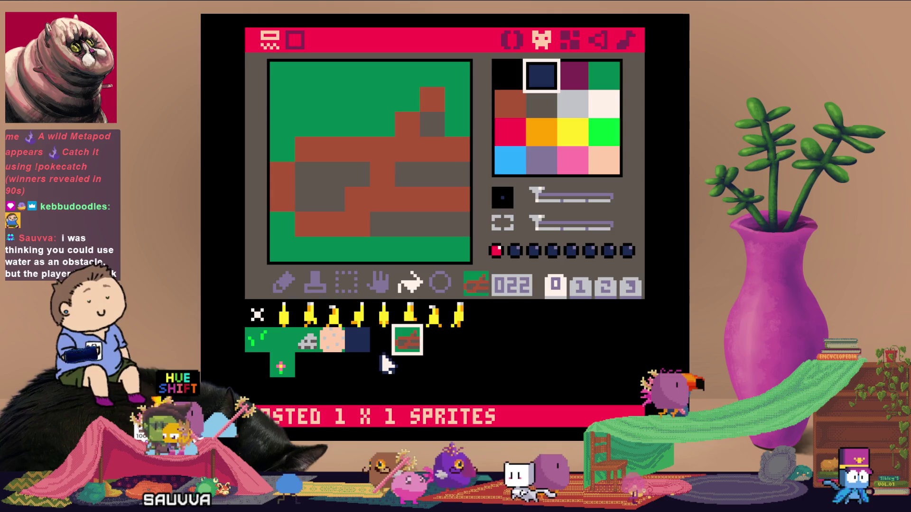
{"action": "left_click", "coordinate": [369, 348]}
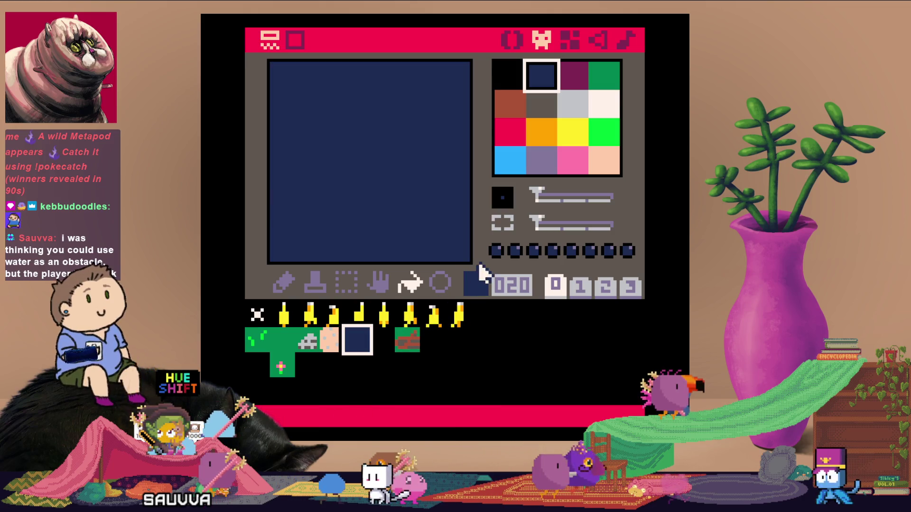
{"action": "left_click", "coordinate": [496, 250]}
Set flag 0 on empty sprite 021 and flood it with navy
{"action": "left_click", "coordinate": [386, 340]}
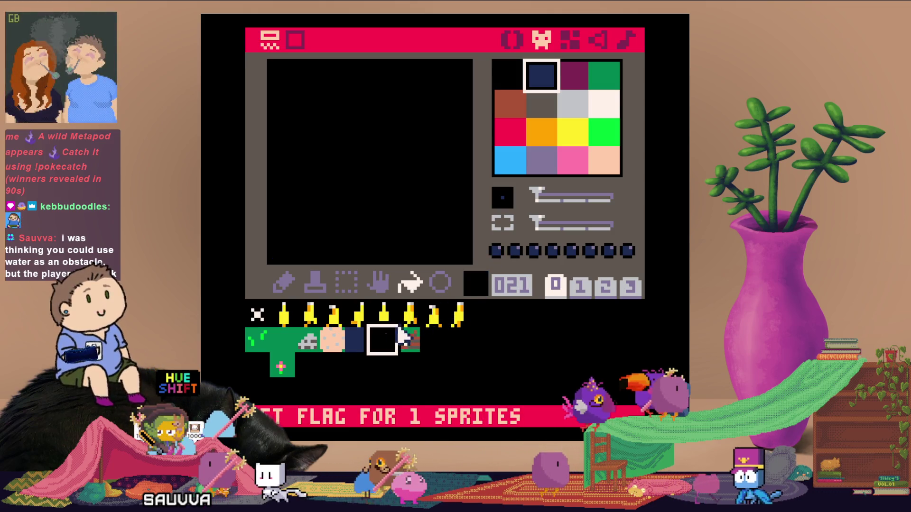
{"action": "left_click", "coordinate": [497, 250]}
{"action": "left_click", "coordinate": [366, 216]}
Pencil light-blue ripple dashes across sprite 021's water, undoing the last stroke
{"action": "left_click", "coordinate": [283, 284]}
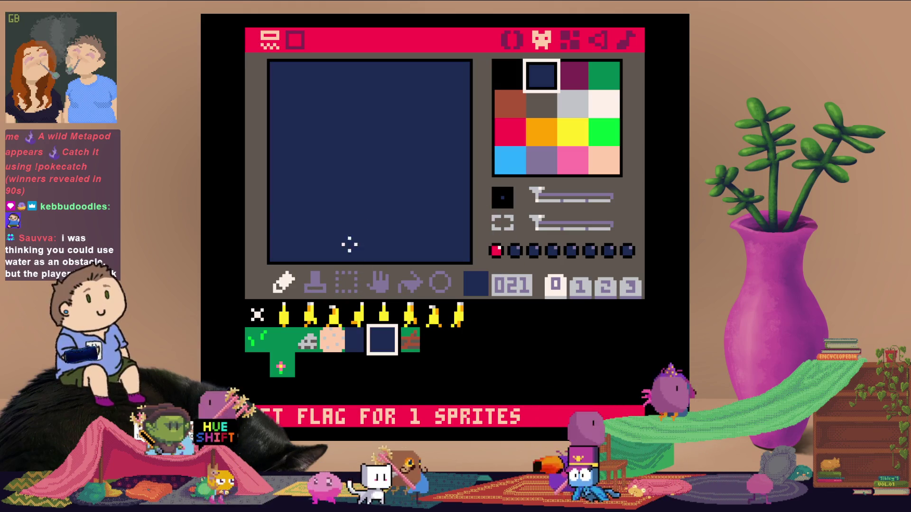
{"action": "left_click", "coordinate": [510, 160]}
{"action": "left_click", "coordinate": [408, 200]}
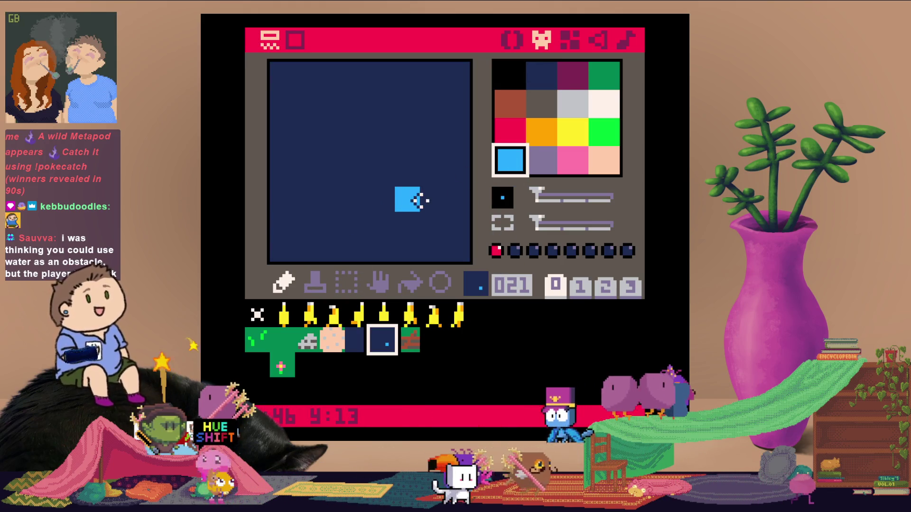
{"action": "left_click", "coordinate": [433, 199]}
{"action": "left_click", "coordinate": [332, 199]}
{"action": "left_click_drag", "start_coordinate": [290, 122], "coordinate": [316, 119]}
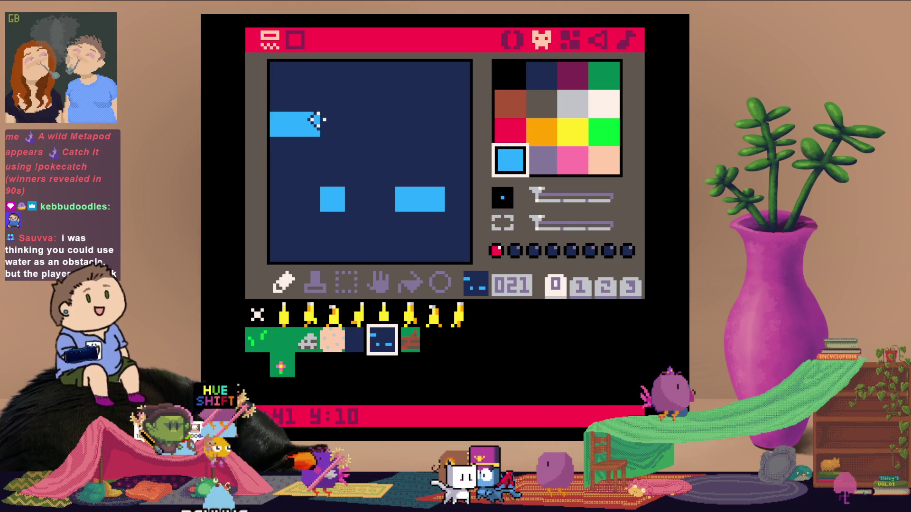
{"action": "left_click", "coordinate": [356, 123]}
{"action": "left_click_drag", "start_coordinate": [442, 89], "coordinate": [397, 88]}
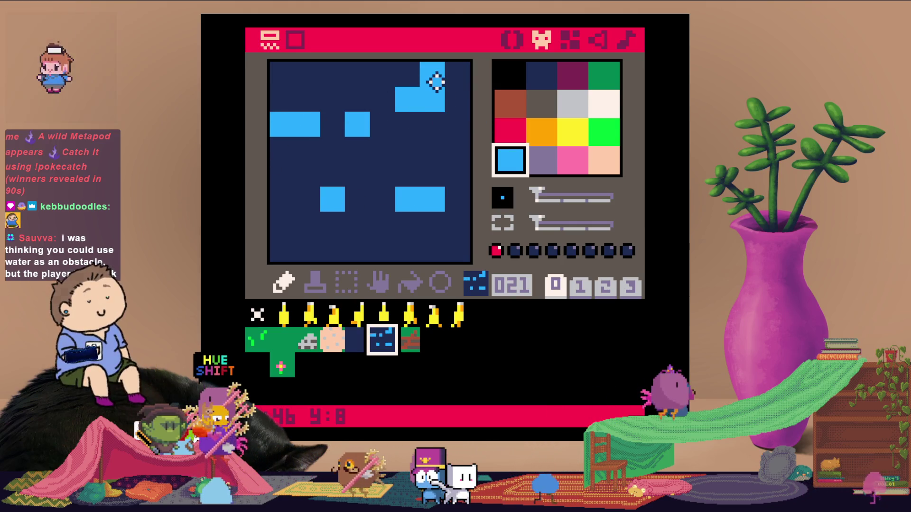
{"action": "key", "text": "ctrl+z"}
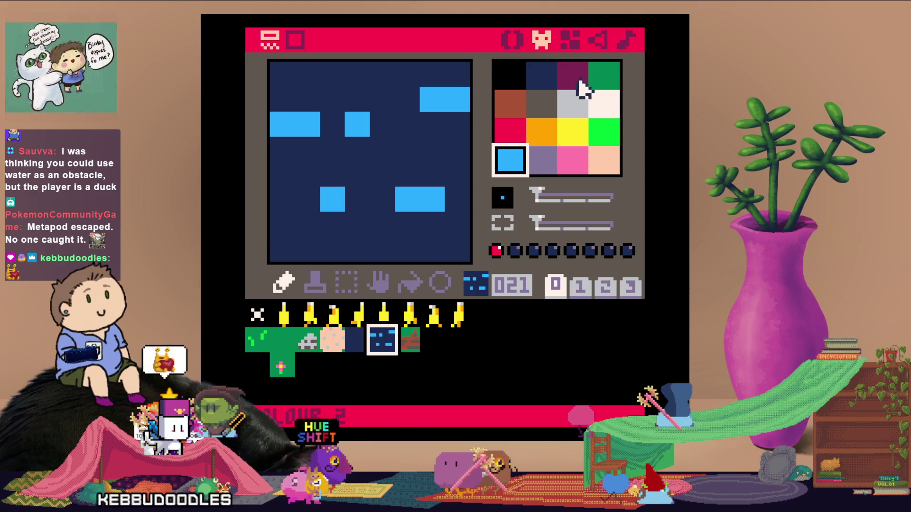
Cover the map with grass tile 017, lay the sand path, and place flowers and grass tufts
{"action": "left_click", "coordinate": [571, 41]}
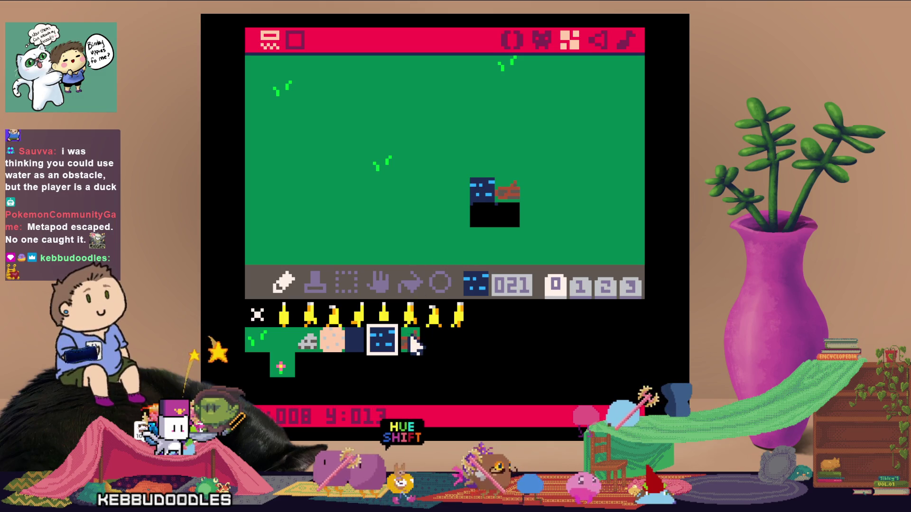
{"action": "left_click", "coordinate": [283, 340]}
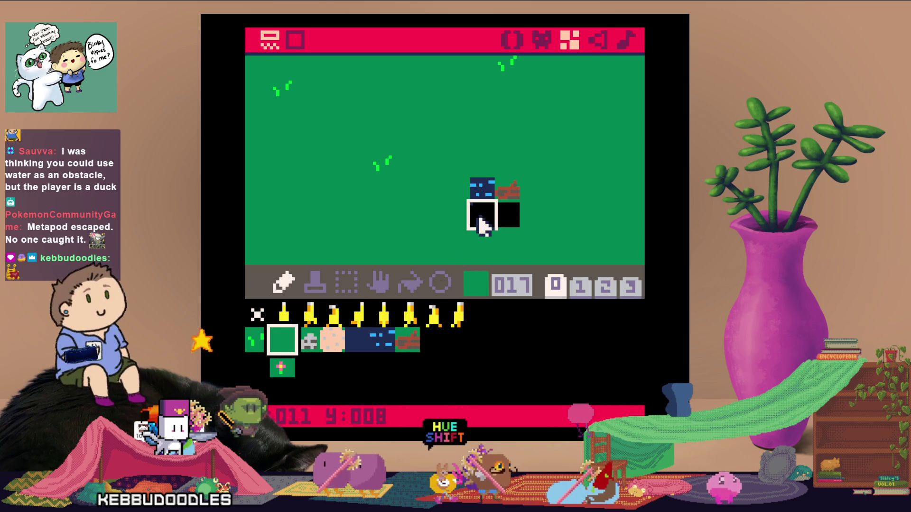
{"action": "left_click_drag", "start_coordinate": [480, 220], "coordinate": [518, 220]}
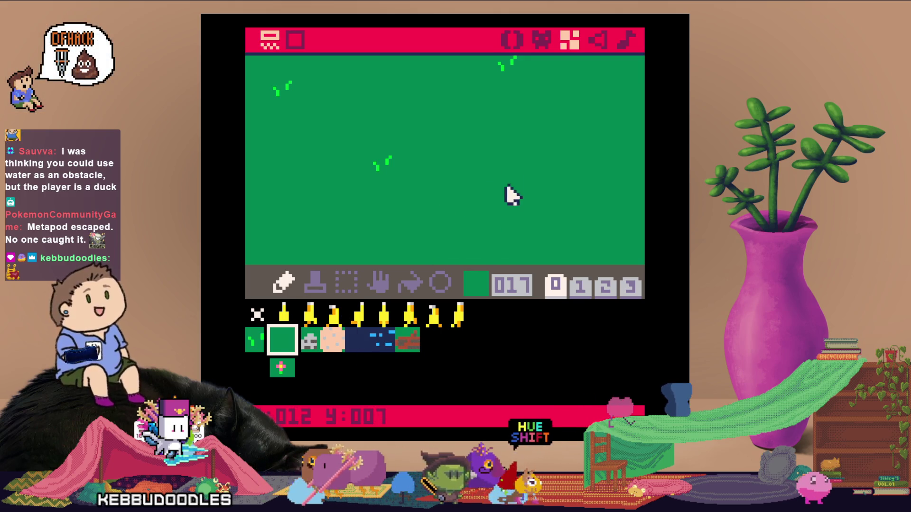
{"action": "left_click", "coordinate": [324, 336]}
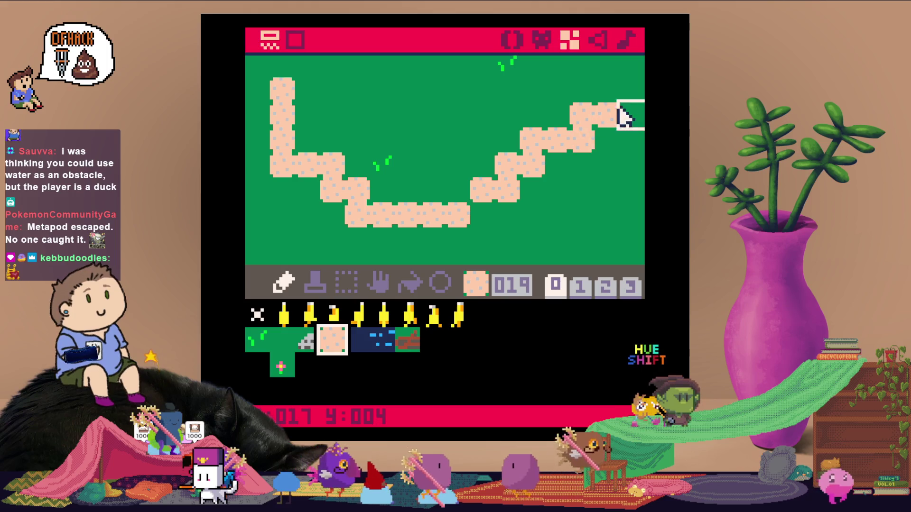
{"action": "left_click", "coordinate": [281, 367]}
{"action": "left_click", "coordinate": [403, 163]}
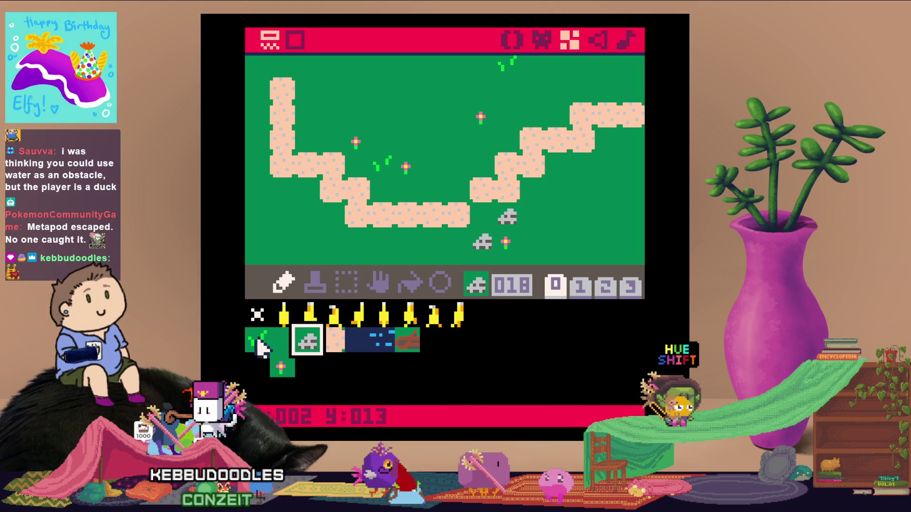
{"action": "left_click", "coordinate": [598, 206]}
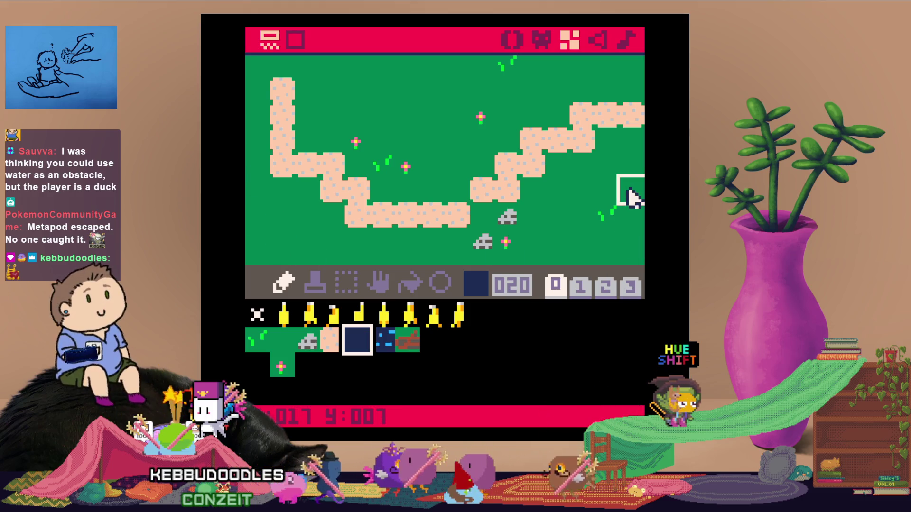
Start the river with dark water tile 020 and rippled tile 021, and add a sand tile near the rocks
{"action": "left_click", "coordinate": [574, 216]}
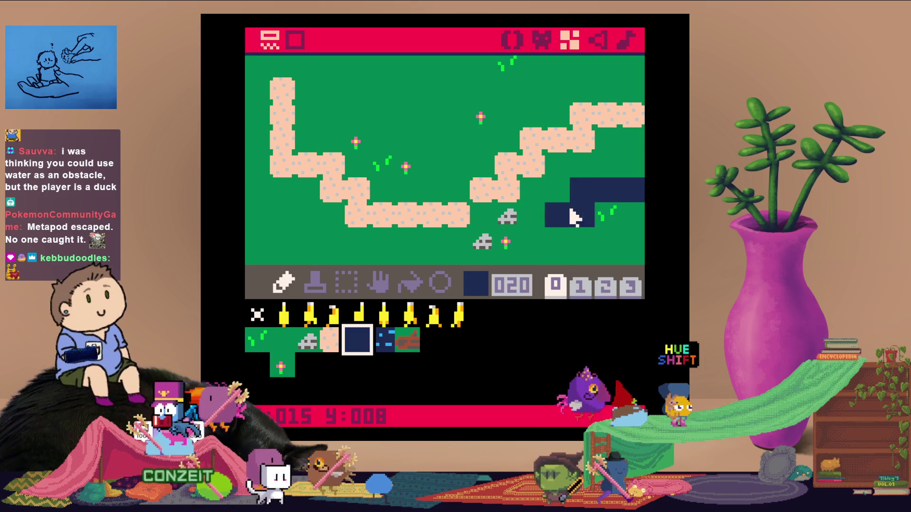
{"action": "left_click", "coordinate": [384, 344]}
{"action": "left_click", "coordinate": [582, 215]}
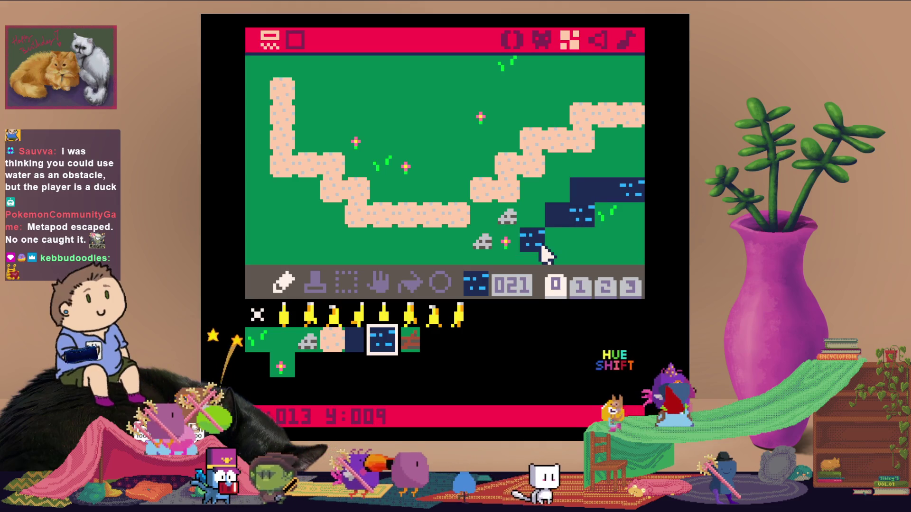
{"action": "key", "text": "Right"}
{"action": "key", "text": "Right"}
{"action": "key", "text": "Right"}
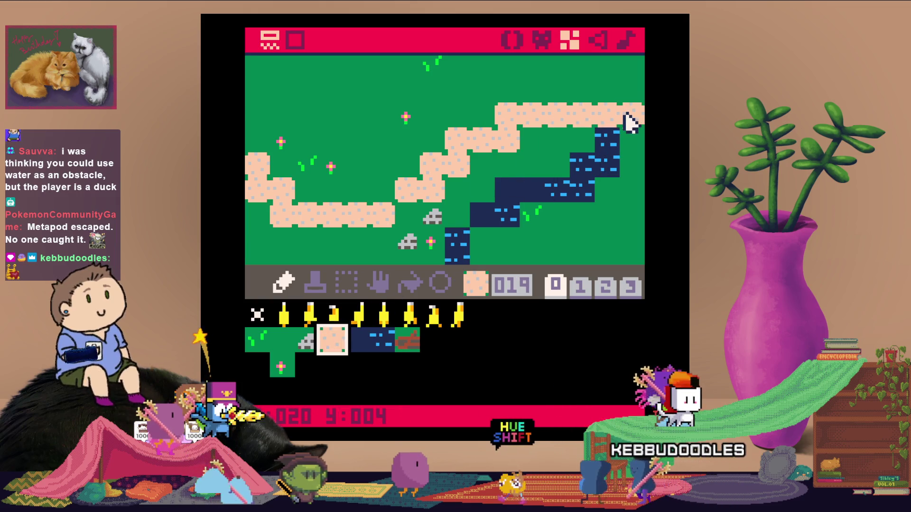
{"action": "left_click", "coordinate": [386, 338]}
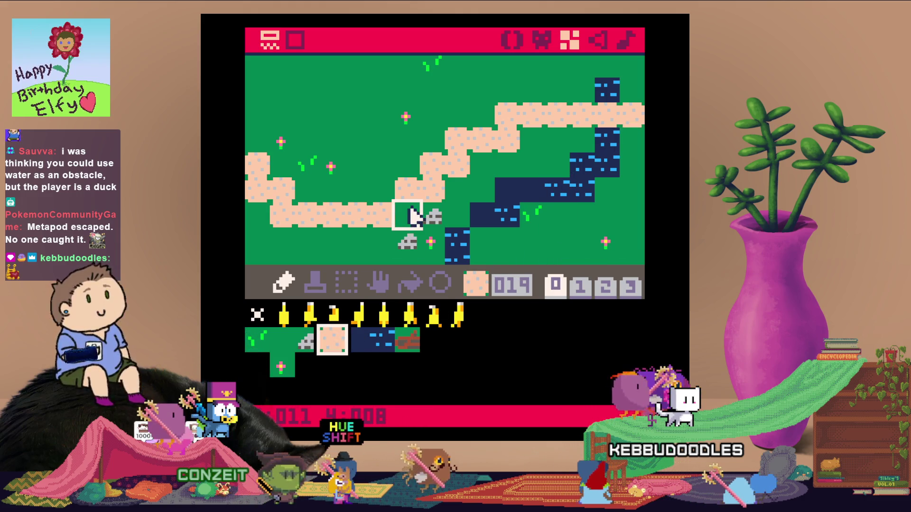
{"action": "left_click", "coordinate": [385, 198]}
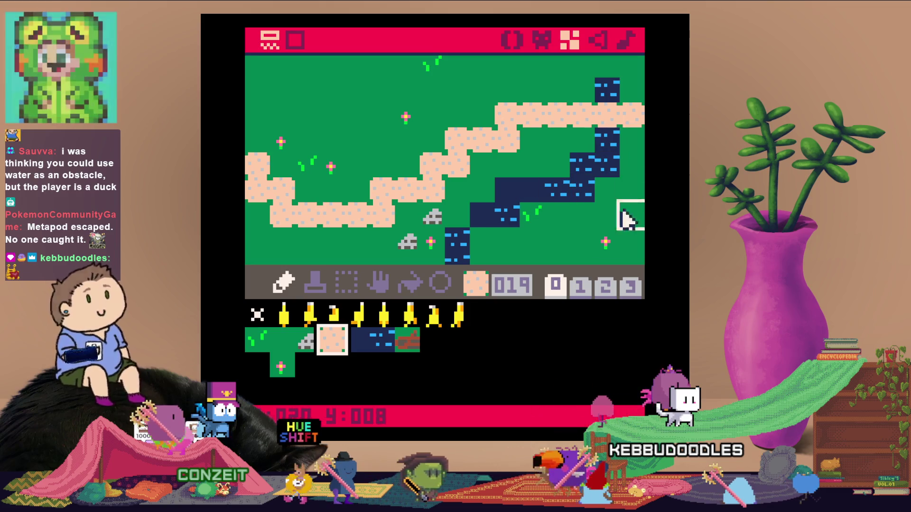
Extend the river above the sand path up to the map's top edge
{"action": "left_click_drag", "start_coordinate": [557, 164], "coordinate": [522, 197]}
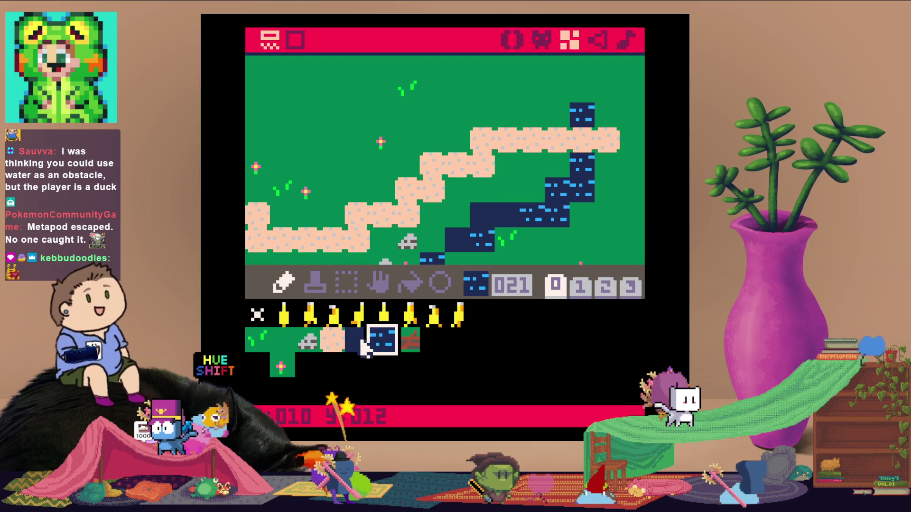
{"action": "left_click_drag", "start_coordinate": [580, 163], "coordinate": [593, 113]}
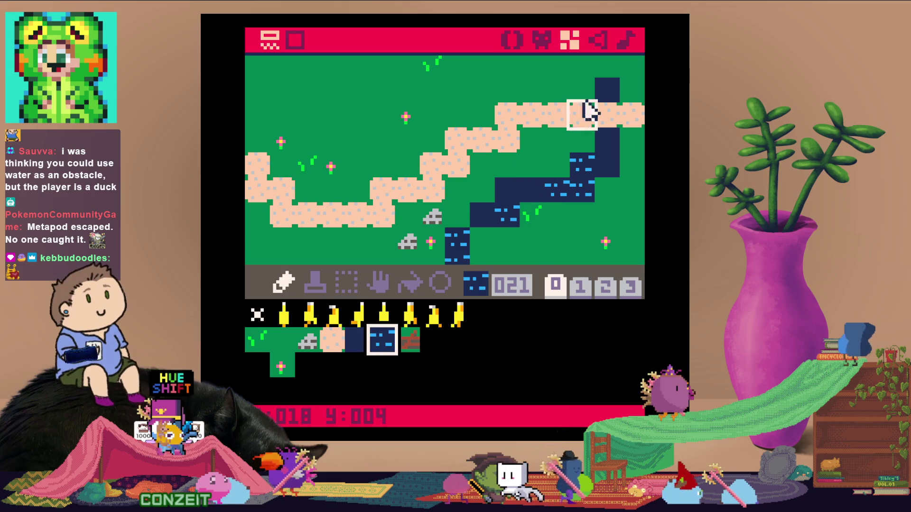
{"action": "left_click", "coordinate": [612, 69]}
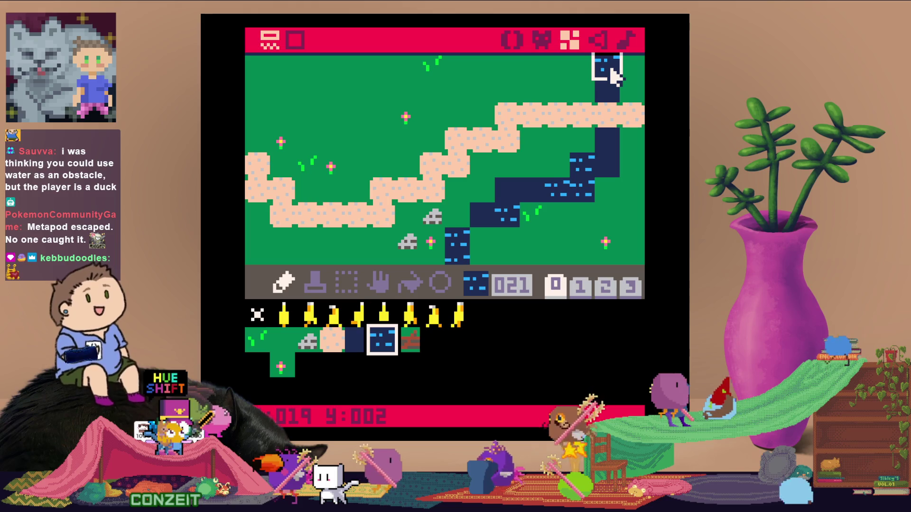
{"action": "key", "text": "Down"}
{"action": "key", "text": "Down"}
{"action": "key", "text": "Down"}
{"action": "key", "text": "Left"}
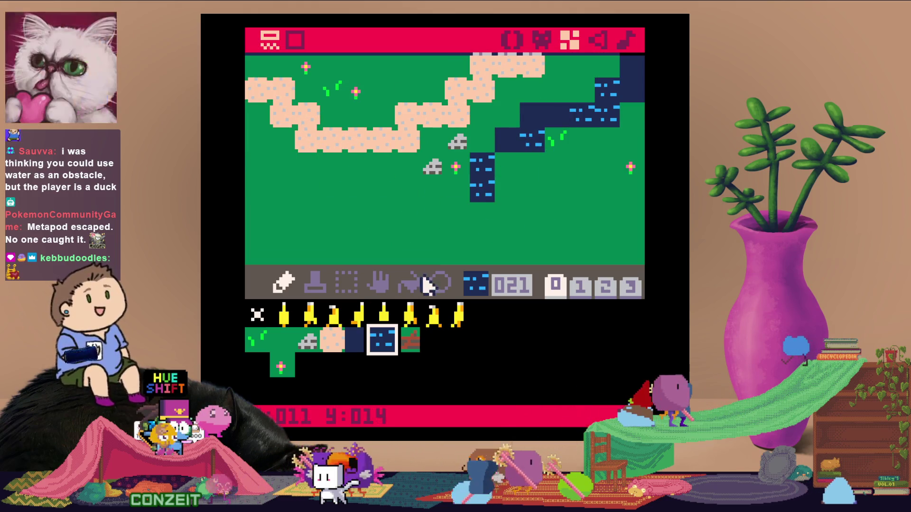
Paint dark water tile 020 along row 12 to the map's left edge, dotted with rippled tile 021
{"action": "left_click", "coordinate": [358, 345]}
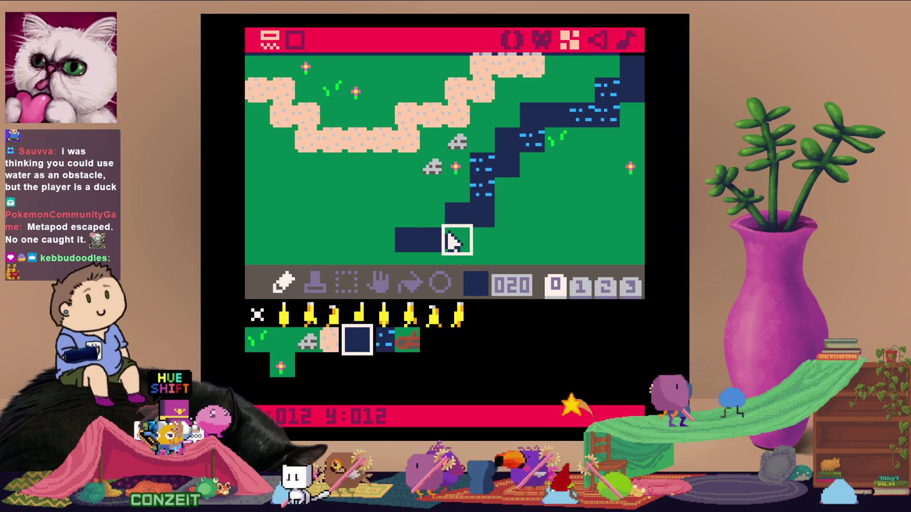
{"action": "left_click_drag", "start_coordinate": [396, 242], "coordinate": [254, 234]}
{"action": "key", "text": "Down"}
{"action": "key", "text": "Left"}
{"action": "key", "text": "Left"}
{"action": "key", "text": "Left"}
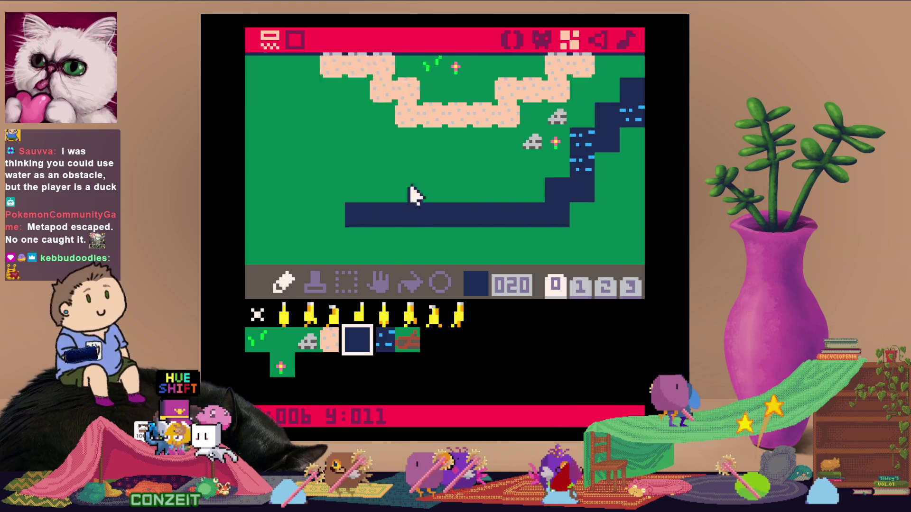
{"action": "mouse_move", "coordinate": [407, 214]}
{"action": "left_mouse_down"}
{"action": "mouse_move", "coordinate": [320, 219]}
{"action": "mouse_move", "coordinate": [380, 216]}
{"action": "left_mouse_up"}
{"action": "left_click", "coordinate": [396, 351]}
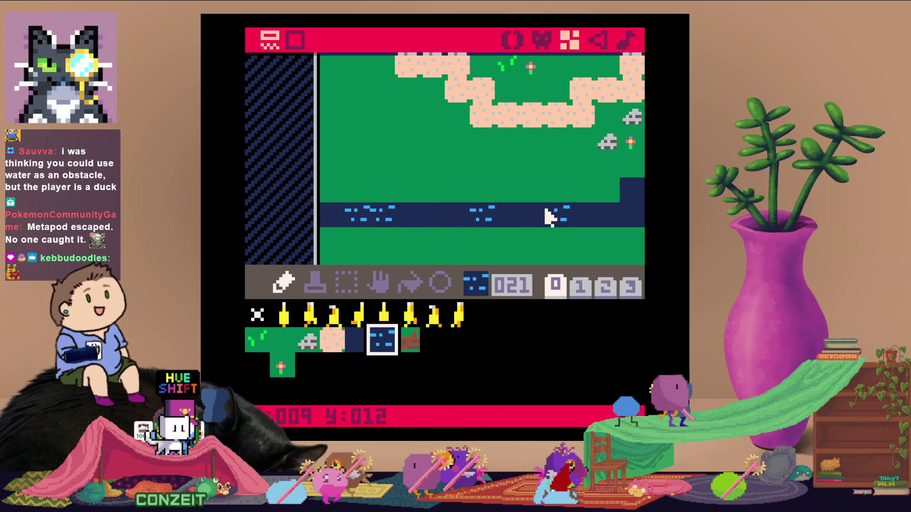
Select log tile 022, bring the rocks and river into view, and run the cart
{"action": "left_click_drag", "start_coordinate": [595, 230], "coordinate": [448, 280]}
{"action": "left_click", "coordinate": [408, 341]}
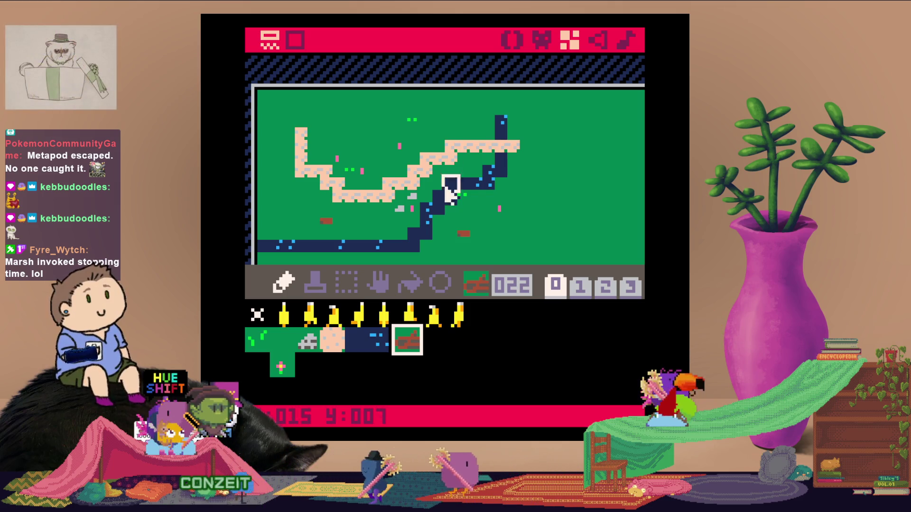
{"action": "scroll", "coordinate": [375, 201], "scroll_direction": "up", "scroll_amount": 2}
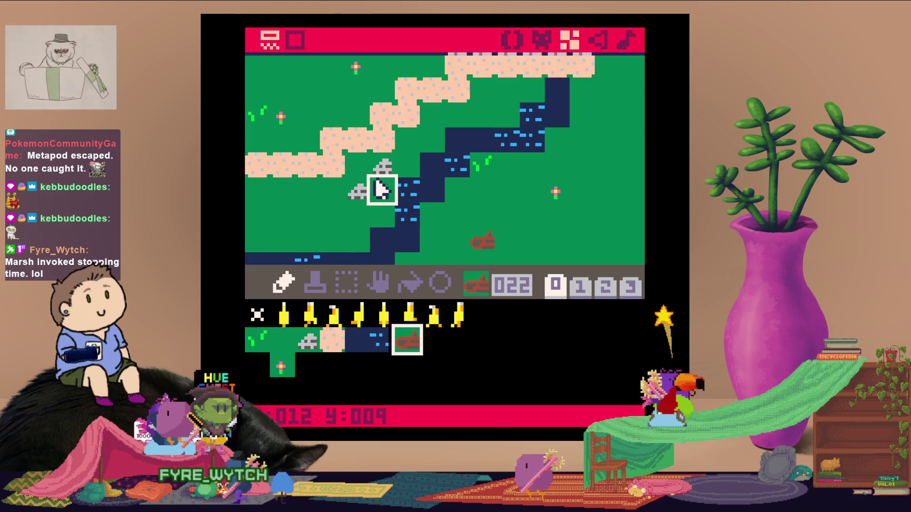
{"action": "mouse_move", "coordinate": [382, 190]}
{"action": "left_mouse_down"}
{"action": "mouse_move", "coordinate": [473, 212]}
{"action": "mouse_move", "coordinate": [533, 247]}
{"action": "mouse_move", "coordinate": [484, 218]}
{"action": "left_mouse_up"}
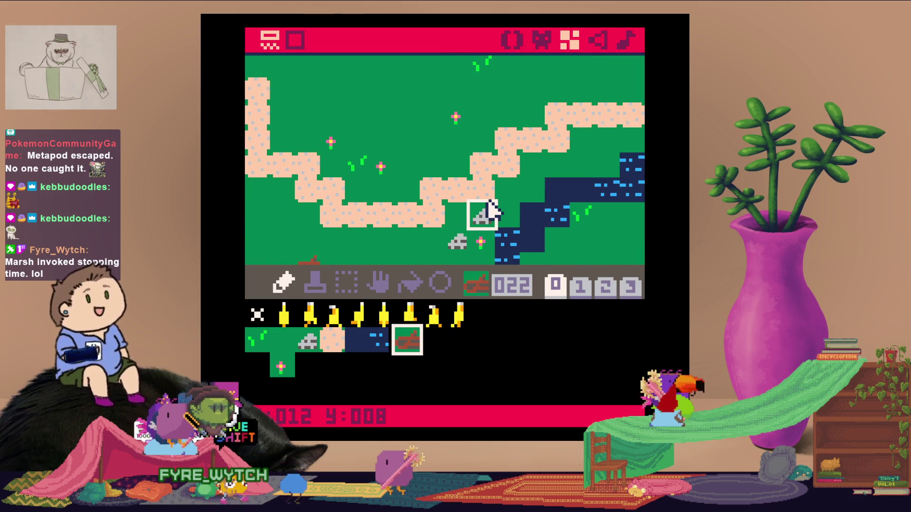
{"action": "key", "text": "ctrl+r"}
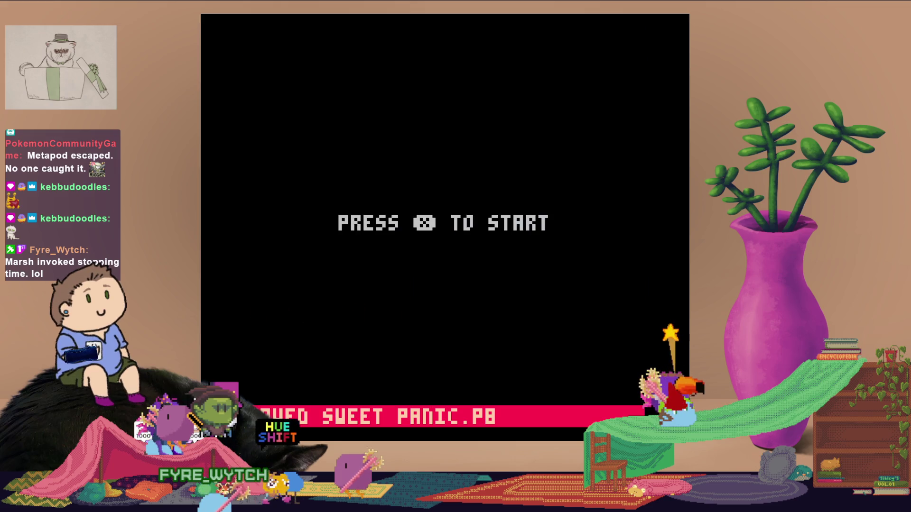
Start the game, hit the nil 'flowers' error in draw_ui, and return to the map editor
{"action": "key", "text": "x"}
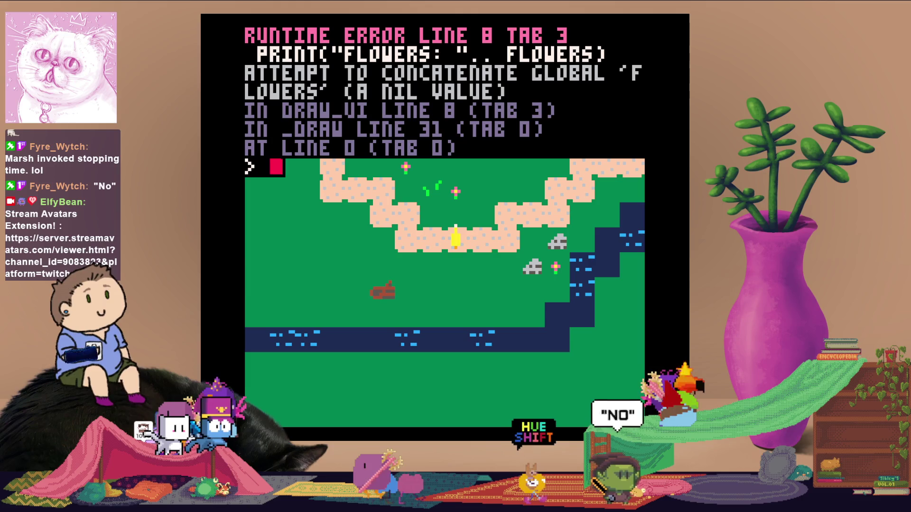
{"action": "key", "text": "Escape"}
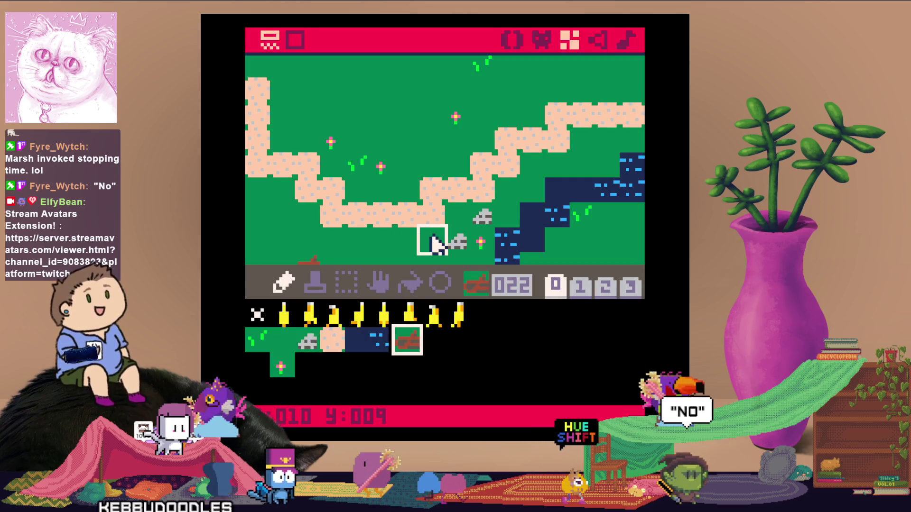